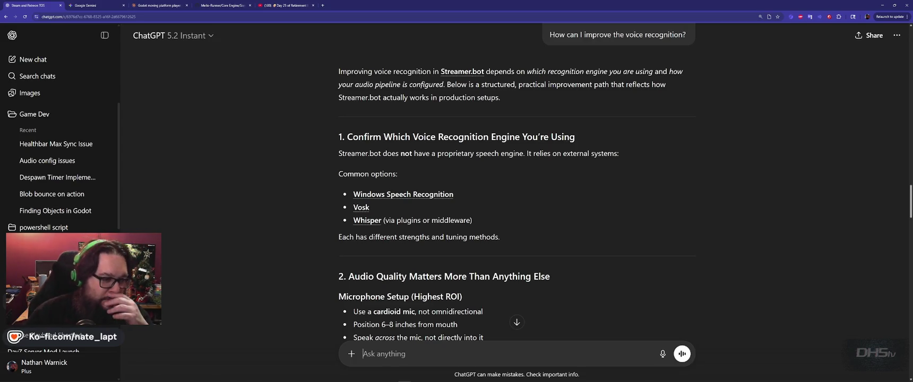
Read through ChatGPT's previous reply and start the follow-up 'how can I change the'.
{"action": "scroll", "coordinate": [478, 270], "scroll_direction": "down", "scroll_amount": 2}
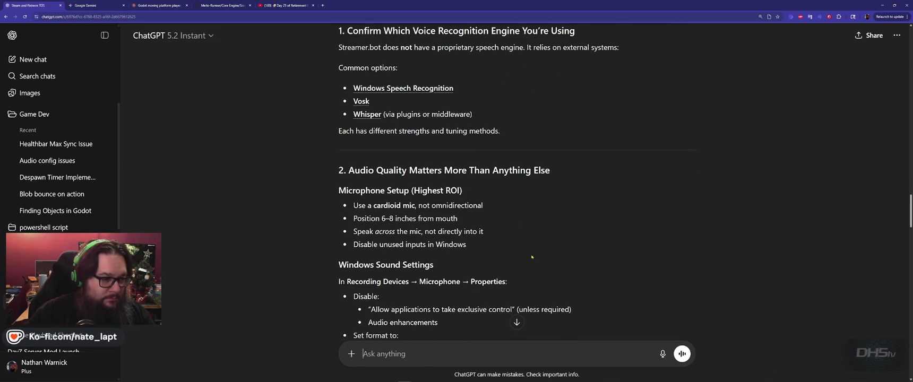
{"action": "scroll", "coordinate": [531, 256], "scroll_direction": "down", "scroll_amount": 3}
{"action": "scroll", "coordinate": [530, 257], "scroll_direction": "down", "scroll_amount": 8}
{"action": "scroll", "coordinate": [529, 257], "scroll_direction": "up", "scroll_amount": 6}
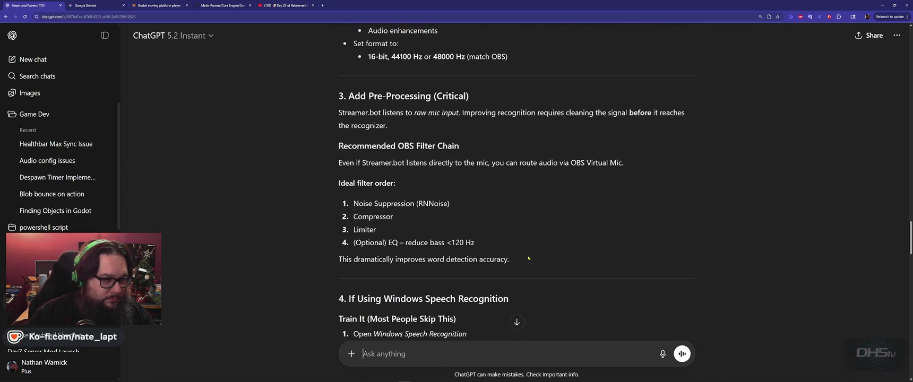
{"action": "scroll", "coordinate": [546, 252], "scroll_direction": "up", "scroll_amount": 2}
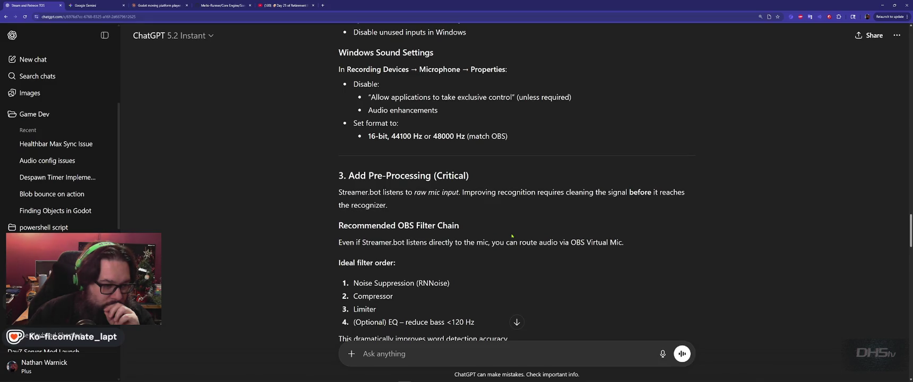
{"action": "scroll", "coordinate": [511, 236], "scroll_direction": "down", "scroll_amount": 2}
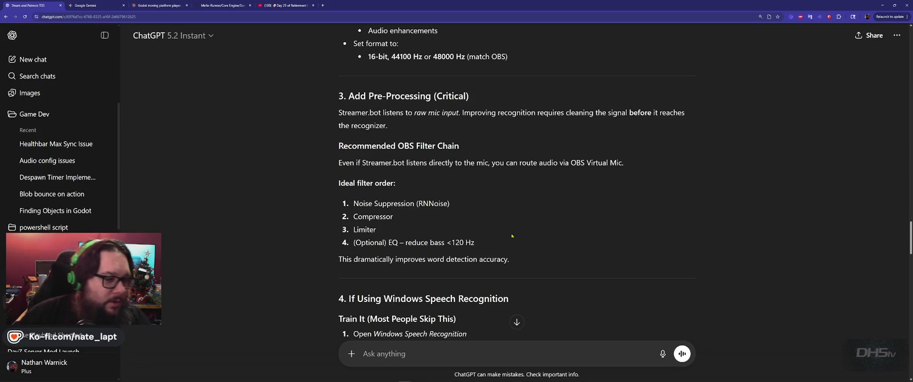
{"action": "scroll", "coordinate": [499, 202], "scroll_direction": "down", "scroll_amount": 3}
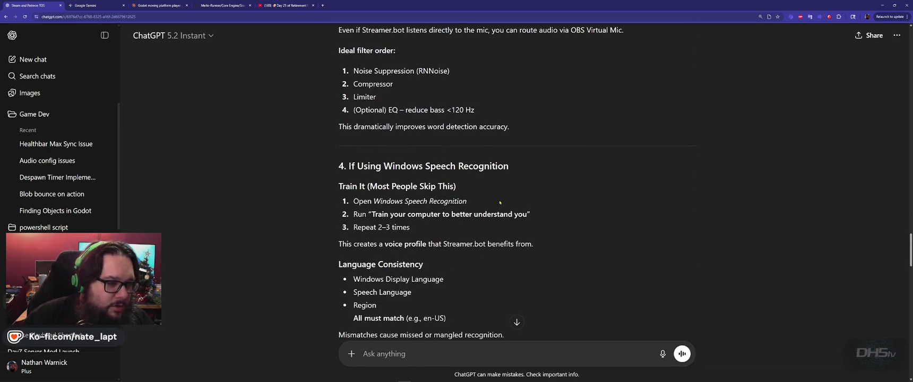
{"action": "scroll", "coordinate": [500, 202], "scroll_direction": "down", "scroll_amount": 12}
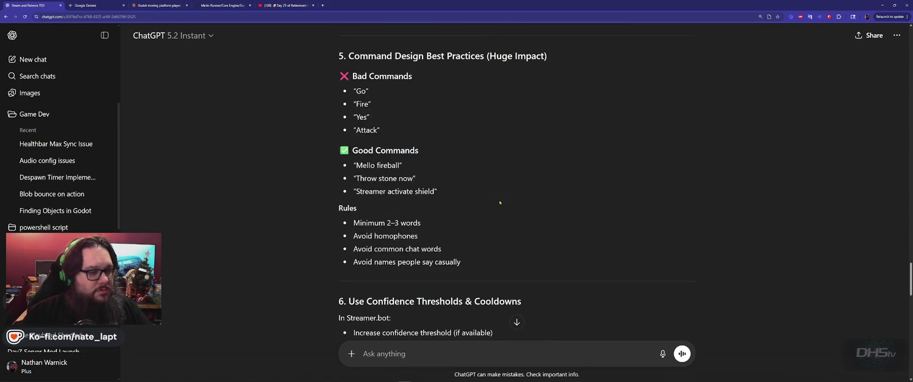
{"action": "scroll", "coordinate": [490, 292], "scroll_direction": "down", "scroll_amount": 10}
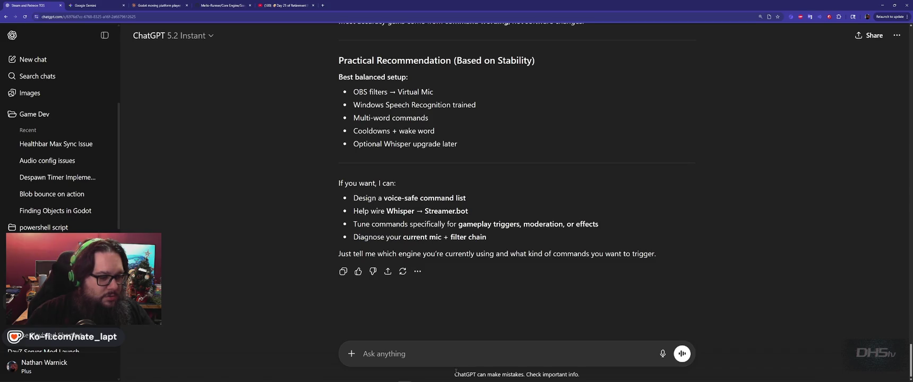
{"action": "type", "text": "how can"}
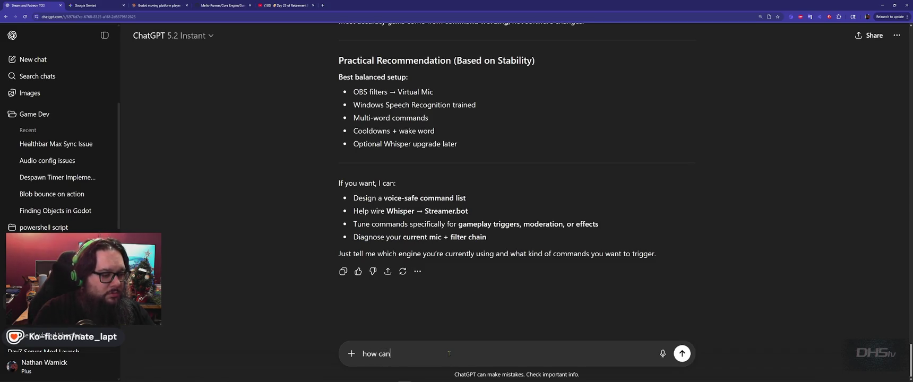
{"action": "type", "text": " I change t"}
{"action": "type", "text": "he"}
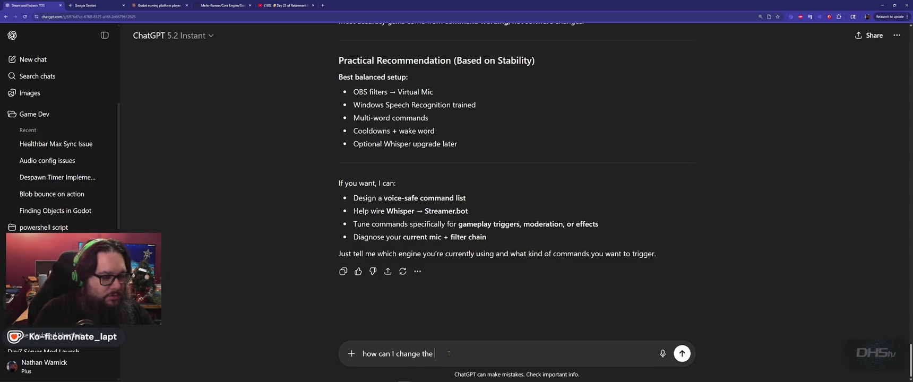
Copy 'Voice Recognition Engine' from the heading into the question and send it.
{"action": "scroll", "coordinate": [449, 215], "scroll_direction": "up", "scroll_amount": 15}
{"action": "scroll", "coordinate": [450, 215], "scroll_direction": "up", "scroll_amount": 15}
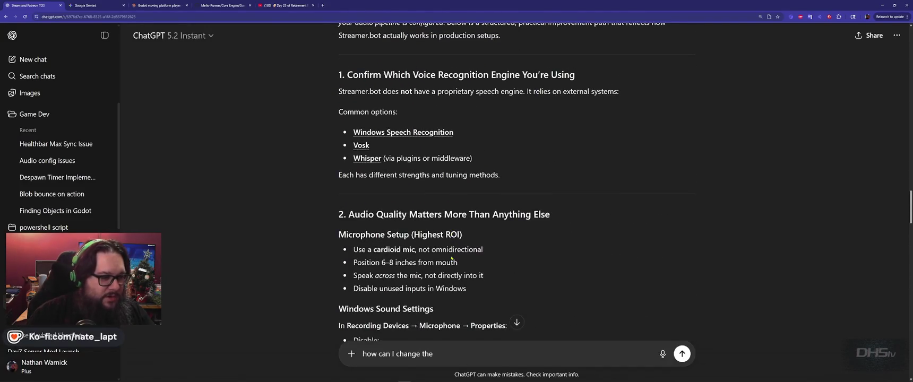
{"action": "scroll", "coordinate": [450, 251], "scroll_direction": "up", "scroll_amount": 1}
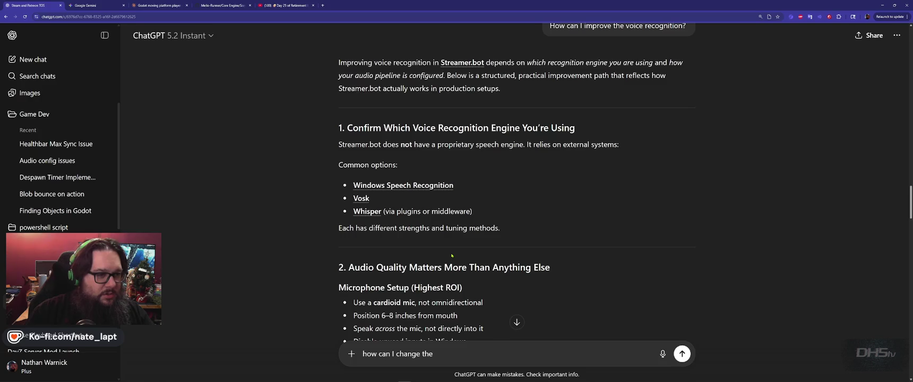
{"action": "left_click_drag", "start_coordinate": [412, 127], "coordinate": [519, 128]}
{"action": "key", "text": "ctrl+c"}
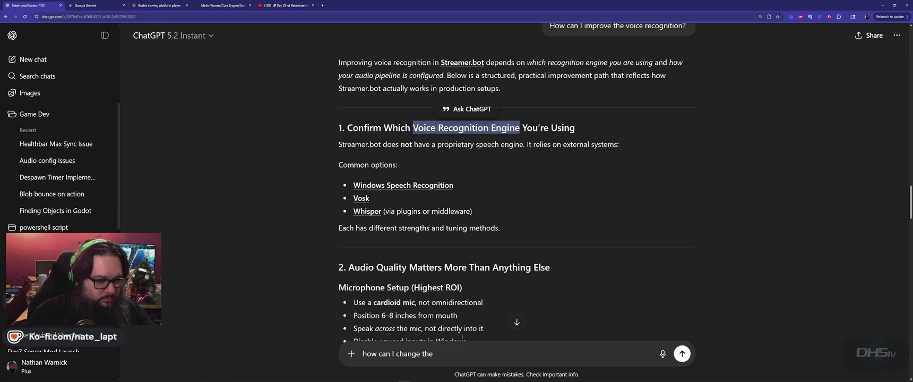
{"action": "left_click", "coordinate": [465, 353]}
{"action": "key", "text": "ctrl+v"}
{"action": "key", "text": "Return"}
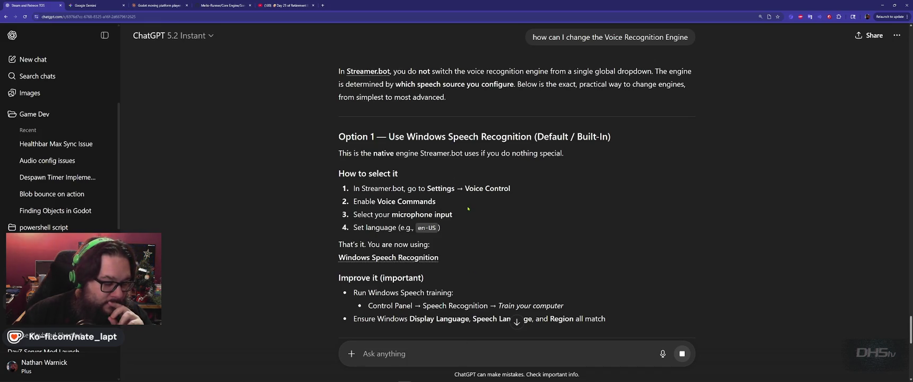
Scroll through the speech-recognition options and dismiss the 'Your Plus access ends soon' banner.
{"action": "scroll", "coordinate": [481, 208], "scroll_direction": "down", "scroll_amount": 1}
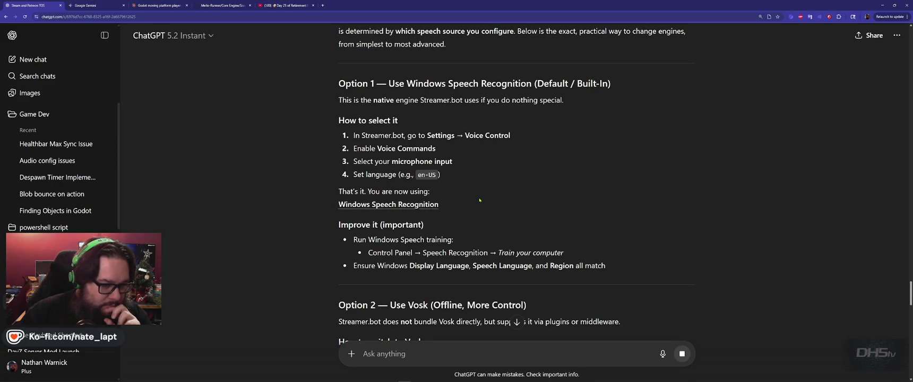
{"action": "scroll", "coordinate": [492, 199], "scroll_direction": "down", "scroll_amount": 1}
{"action": "scroll", "coordinate": [491, 199], "scroll_direction": "down", "scroll_amount": 1}
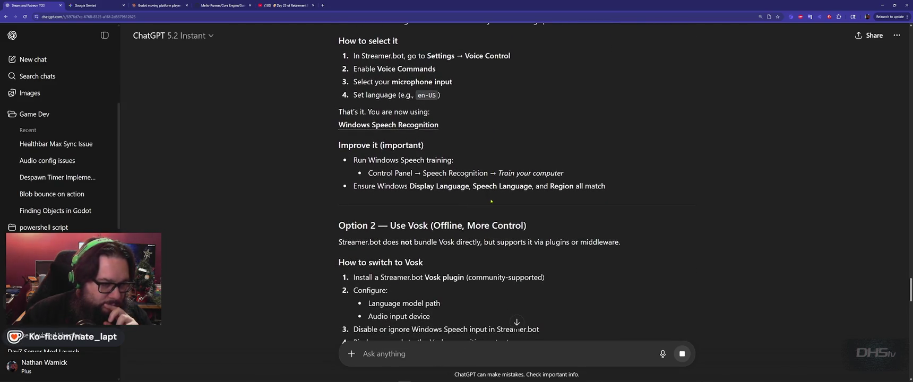
{"action": "scroll", "coordinate": [491, 201], "scroll_direction": "down", "scroll_amount": 1}
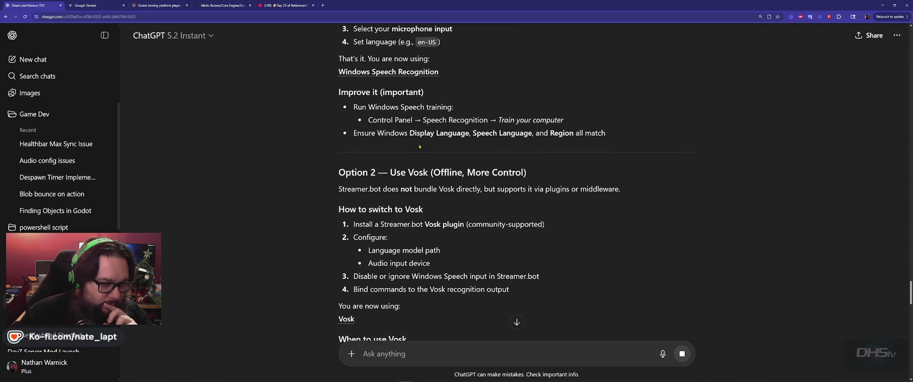
{"action": "scroll", "coordinate": [417, 162], "scroll_direction": "down", "scroll_amount": 3}
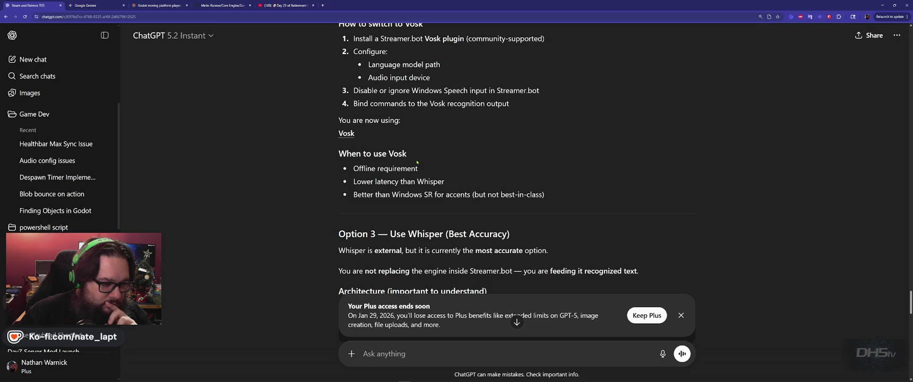
{"action": "left_click", "coordinate": [681, 315]}
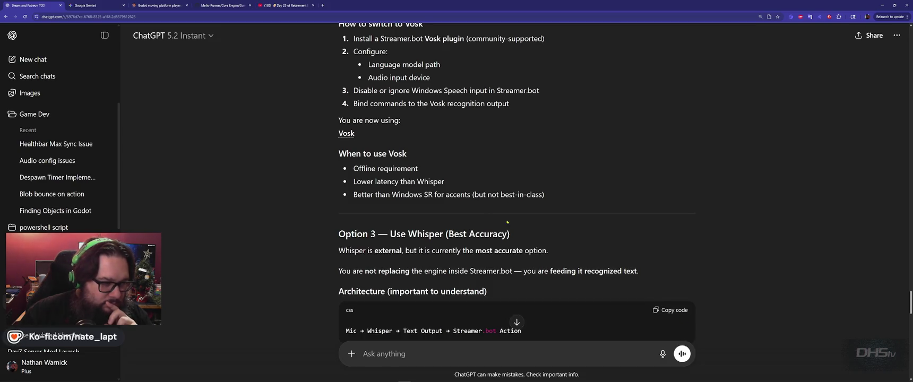
Read on to the Quick Comparison table and select the 'Enable OBS Virtual Mic' step.
{"action": "scroll", "coordinate": [456, 156], "scroll_direction": "down", "scroll_amount": 2}
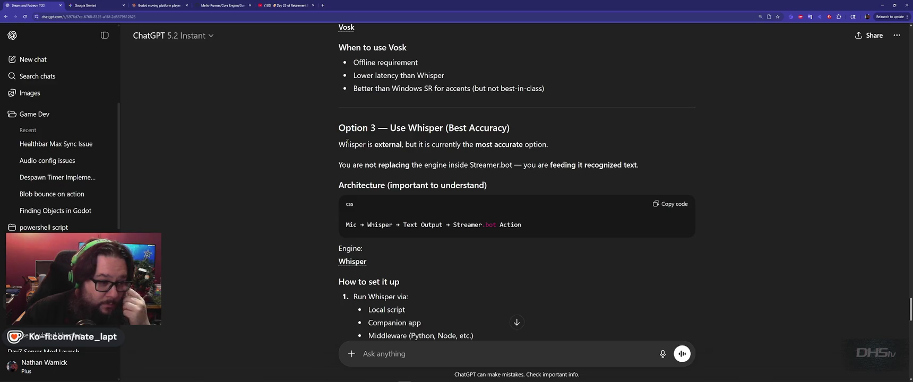
{"action": "scroll", "coordinate": [348, 142], "scroll_direction": "down", "scroll_amount": 3}
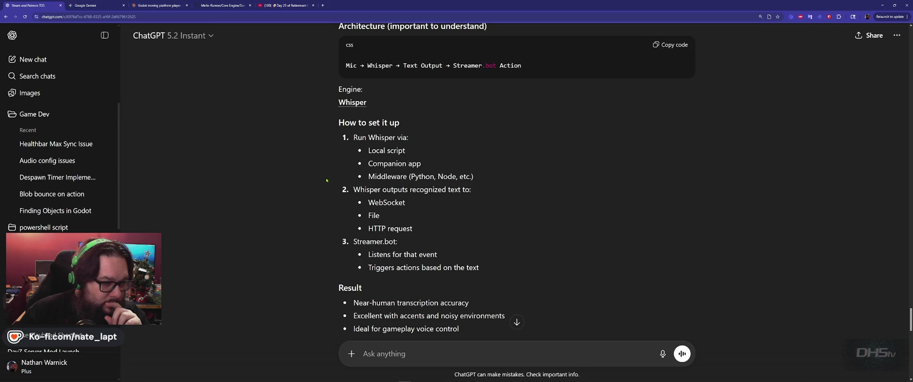
{"action": "scroll", "coordinate": [326, 180], "scroll_direction": "down", "scroll_amount": 3}
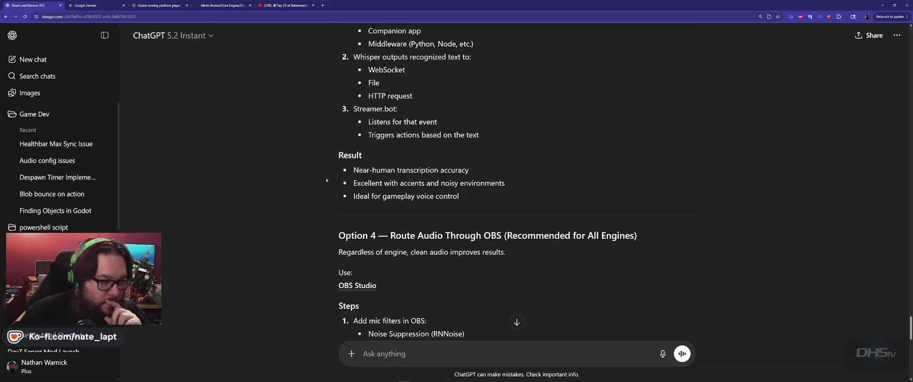
{"action": "scroll", "coordinate": [327, 180], "scroll_direction": "down", "scroll_amount": 3}
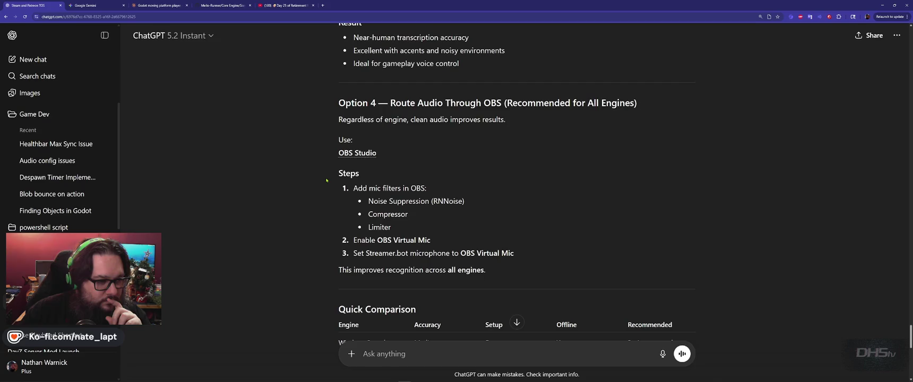
{"action": "scroll", "coordinate": [326, 180], "scroll_direction": "down", "scroll_amount": 1}
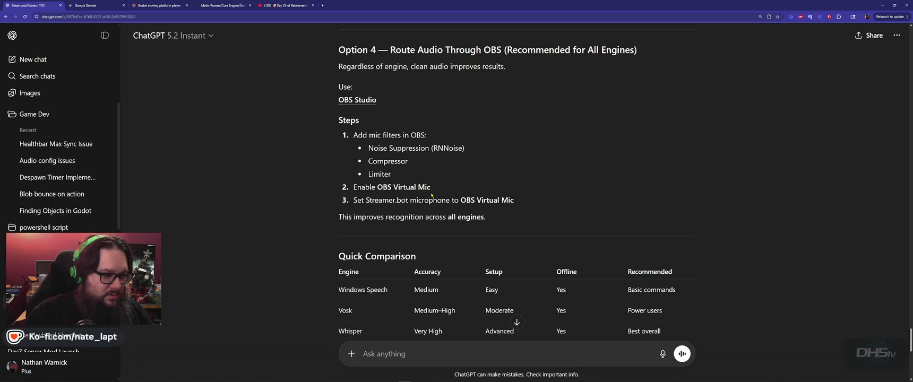
{"action": "left_click_drag", "start_coordinate": [431, 188], "coordinate": [350, 190]}
Quote the 'Enable OBS Virtual Mic' step and ask ChatGPT 'Where is this option?'.
{"action": "left_click", "coordinate": [389, 173]}
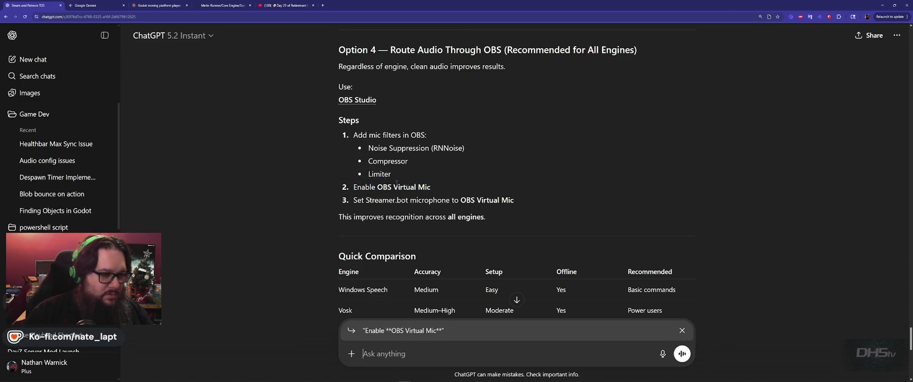
{"action": "type", "text": "Where is thi"}
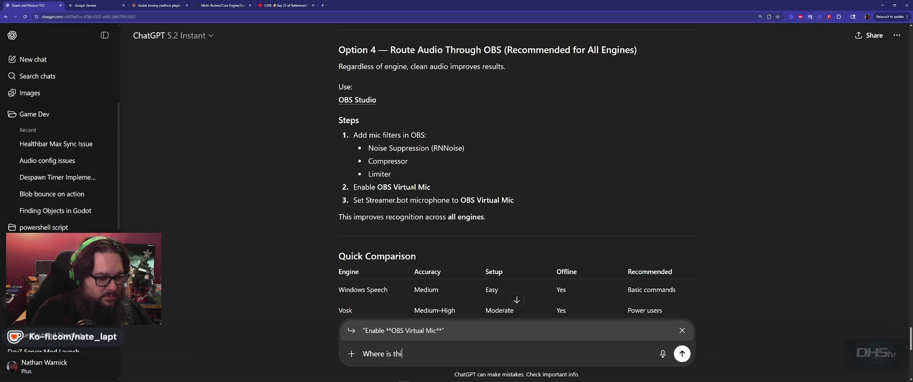
{"action": "type", "text": "s option?"}
{"action": "key", "text": "Return"}
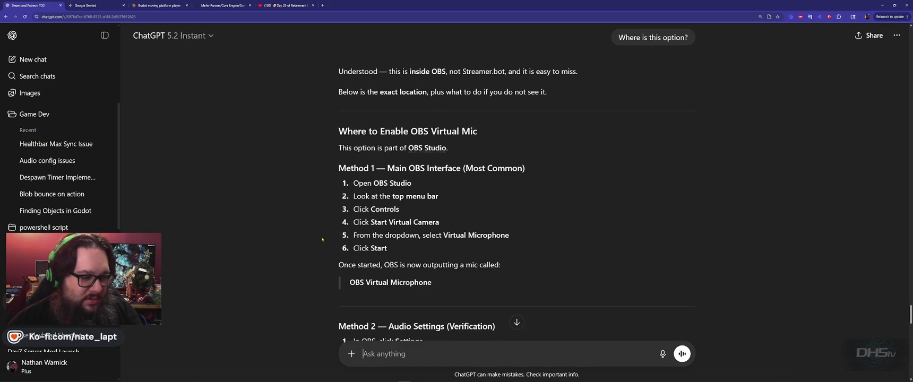
Read the OBS Virtual Mic troubleshooting reply, then bring GitHub Desktop and Cursor forward.
{"action": "scroll", "coordinate": [322, 239], "scroll_direction": "down", "scroll_amount": 3}
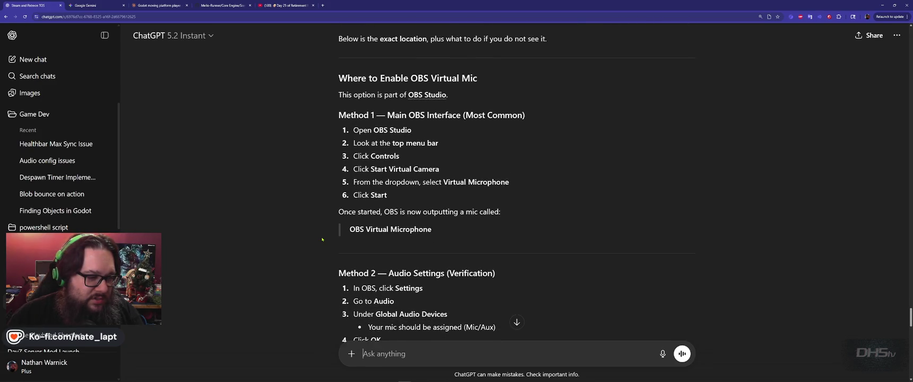
{"action": "scroll", "coordinate": [322, 240], "scroll_direction": "down", "scroll_amount": 2}
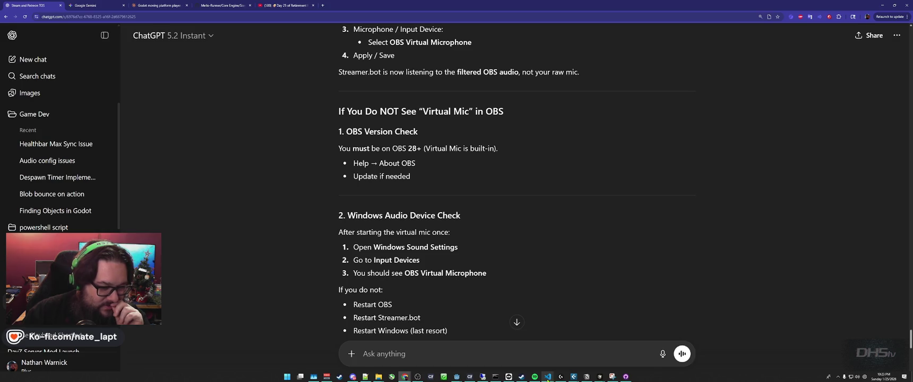
{"action": "mouse_move", "coordinate": [547, 377]}
{"action": "key", "text": "alt+Tab"}
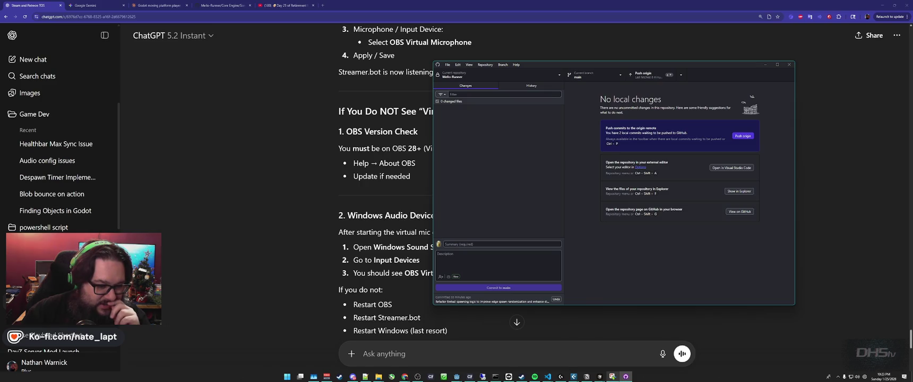
{"action": "mouse_move", "coordinate": [600, 377]}
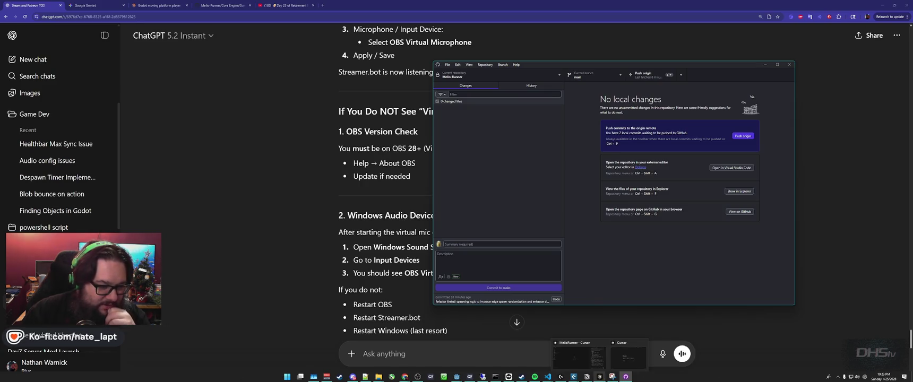
{"action": "left_click", "coordinate": [627, 354]}
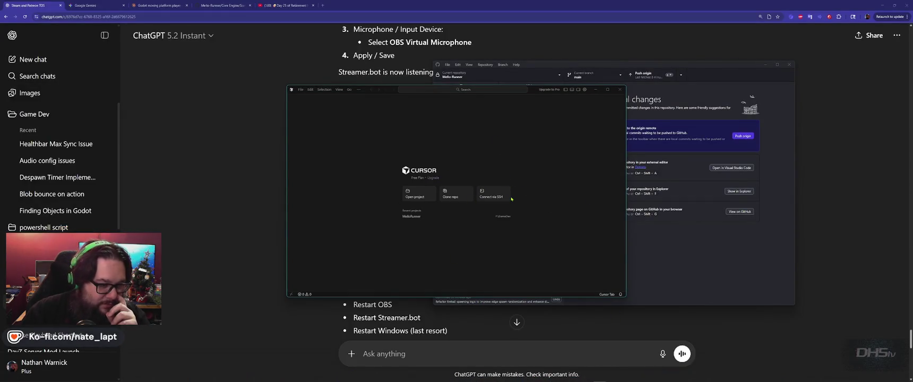
Start opening a project folder in Cursor, browse the 4TB (P:) drive, then cancel.
{"action": "left_click", "coordinate": [419, 194]}
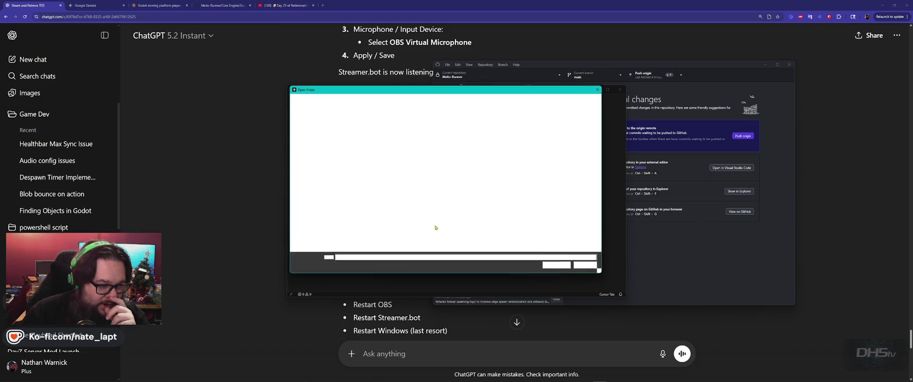
{"action": "scroll", "coordinate": [307, 180], "scroll_direction": "down", "scroll_amount": 5}
{"action": "left_click", "coordinate": [308, 223]}
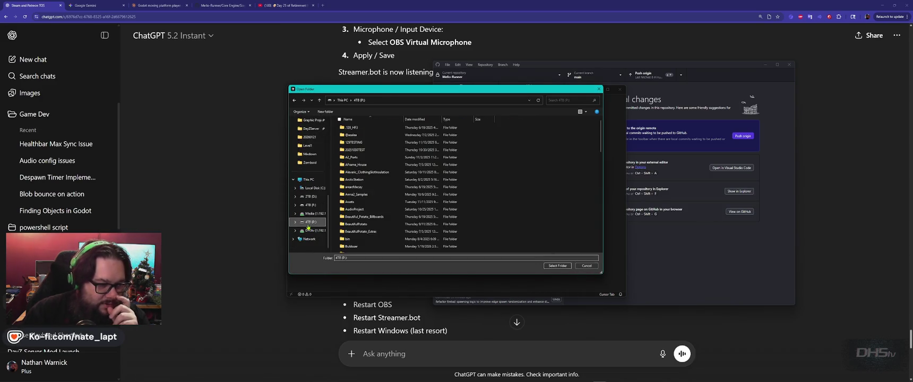
{"action": "left_click", "coordinate": [588, 267]}
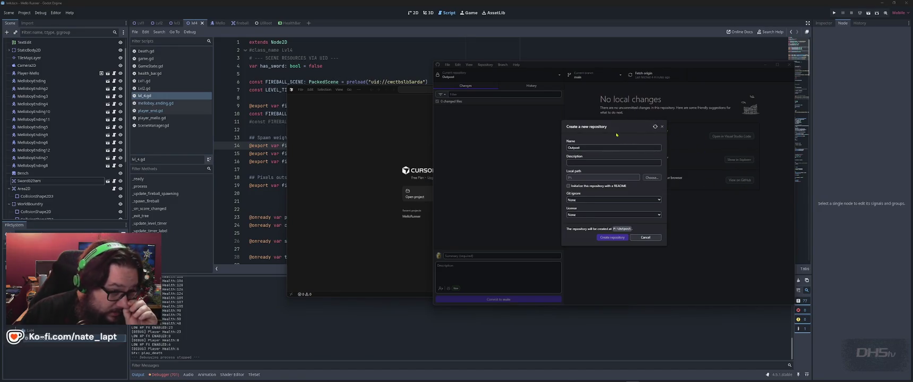
Focus the GitHub Desktop window, then return to the Godot editor behind it.
{"action": "left_click", "coordinate": [669, 128]}
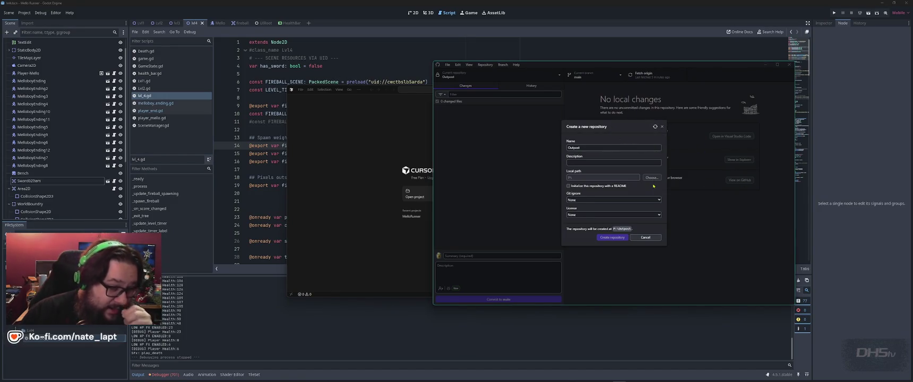
{"action": "left_click", "coordinate": [823, 223]}
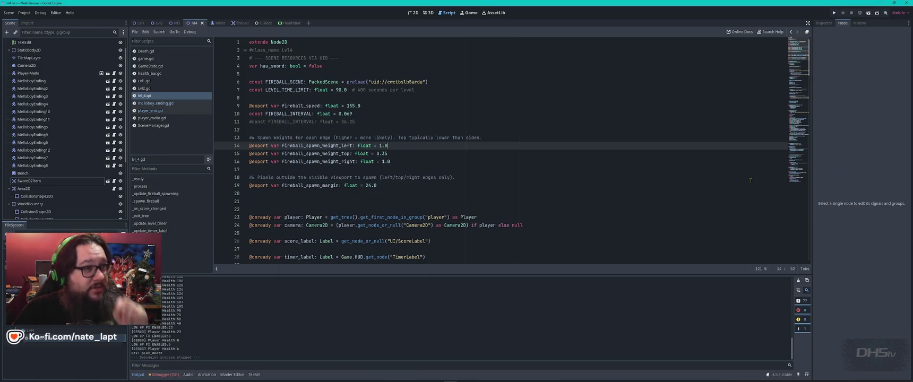
{"action": "key", "text": "alt+Tab"}
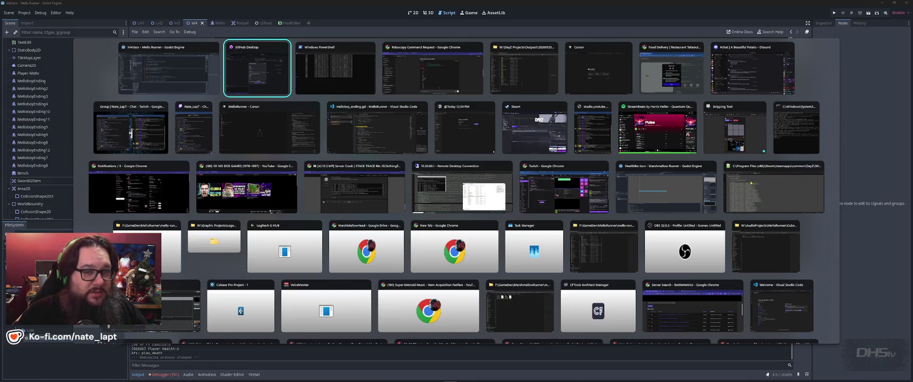
{"action": "key", "text": "Left"}
{"action": "key", "text": "Left"}
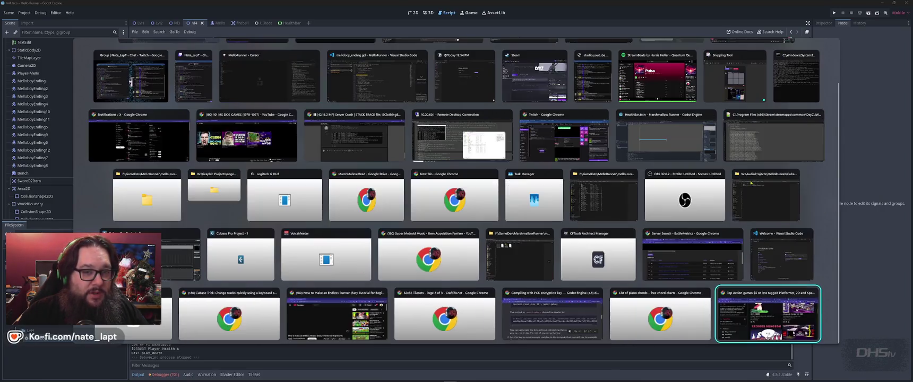
{"action": "key", "text": "Up"}
{"action": "key", "text": "Up"}
{"action": "key", "text": "Up"}
{"action": "key", "text": "Escape"}
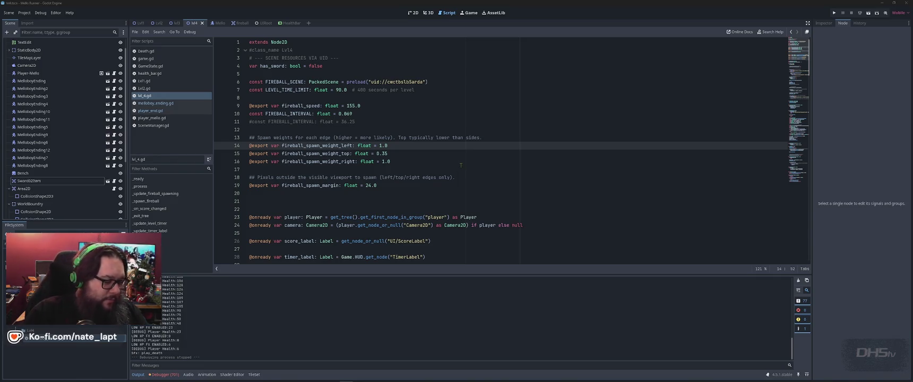
Switch to the code editor and minimize it, then find the HealthBar.tscn Godot window.
{"action": "key", "text": "alt+Tab"}
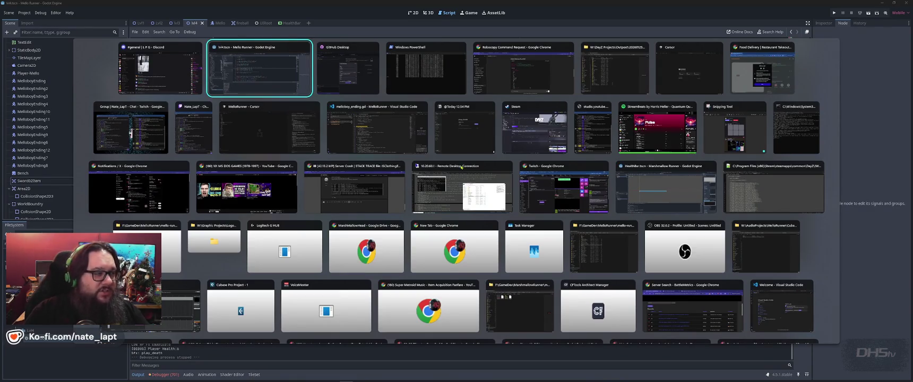
{"action": "key", "text": "Down"}
{"action": "key", "text": "Right"}
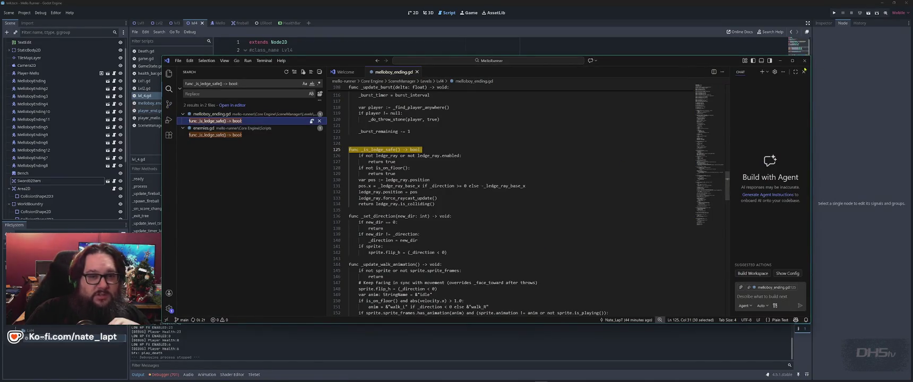
{"action": "left_click", "coordinate": [779, 60]}
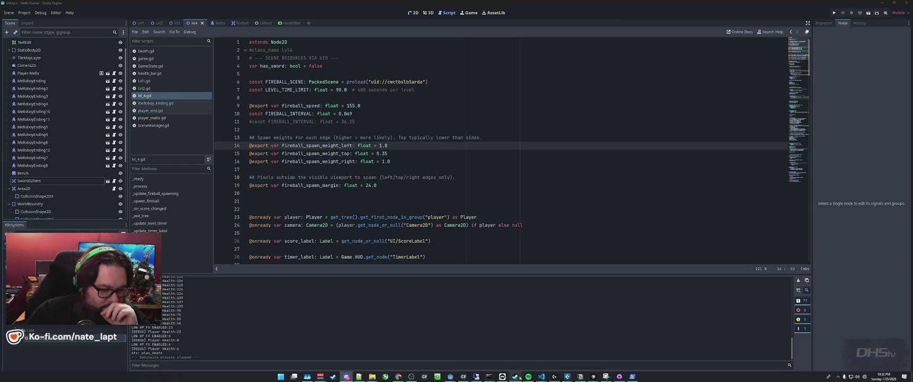
{"action": "mouse_move", "coordinate": [541, 378]}
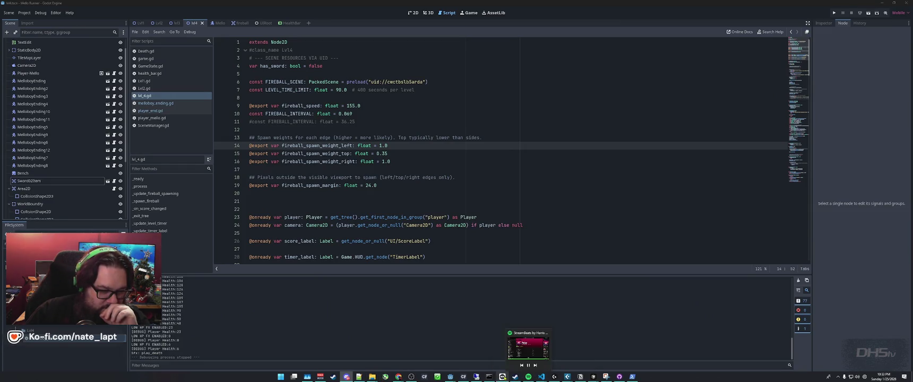
{"action": "mouse_move", "coordinate": [451, 367]}
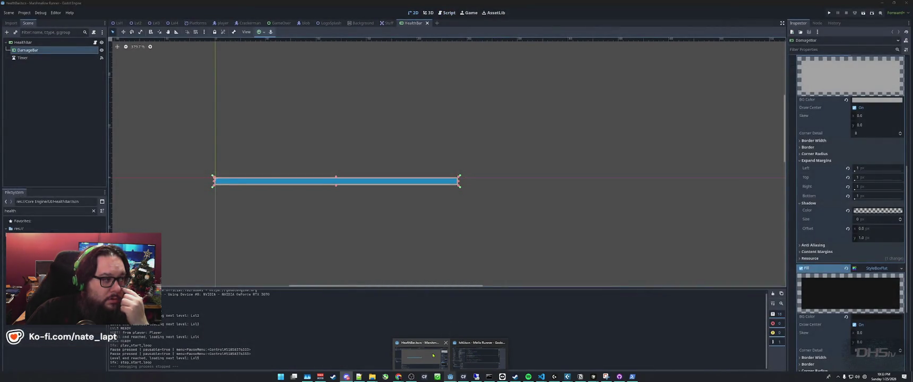
Bring up the HealthBar project and close the HealthBar, Stuff, Background and LogoSplash tabs.
{"action": "left_click", "coordinate": [411, 341]}
{"action": "middle_click", "coordinate": [408, 22]}
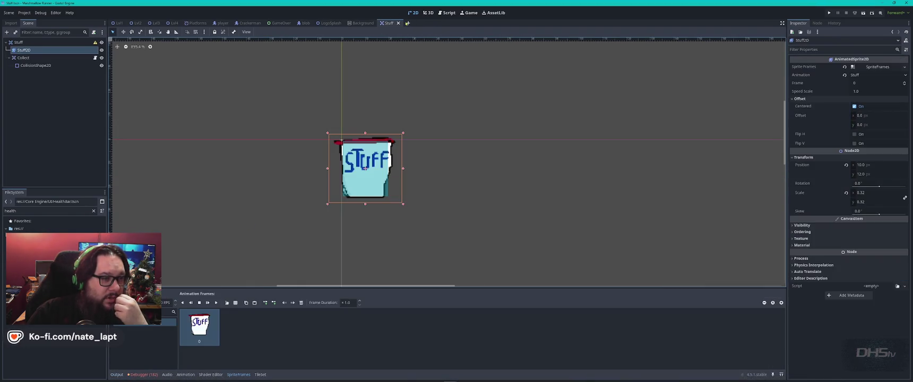
{"action": "middle_click", "coordinate": [384, 23]}
{"action": "middle_click", "coordinate": [362, 23]}
{"action": "middle_click", "coordinate": [330, 23]}
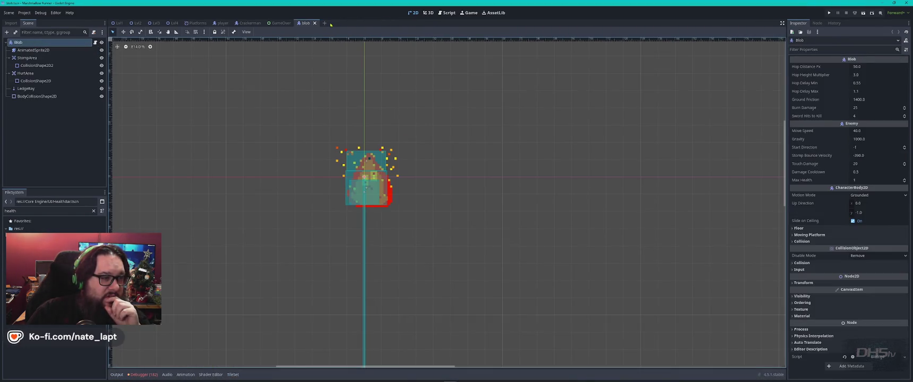
Close the blob, GameOver, Crackerman, player and Platforms tabs, then check the Scene menu.
{"action": "left_click", "coordinate": [315, 23]}
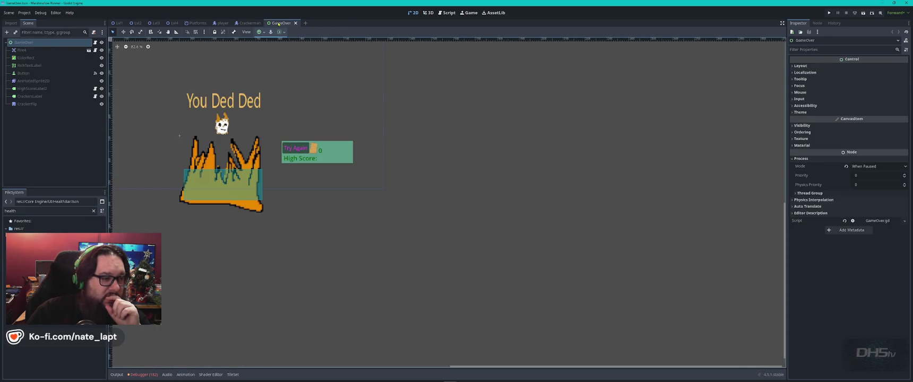
{"action": "left_click", "coordinate": [295, 23]}
{"action": "left_click", "coordinate": [265, 23]}
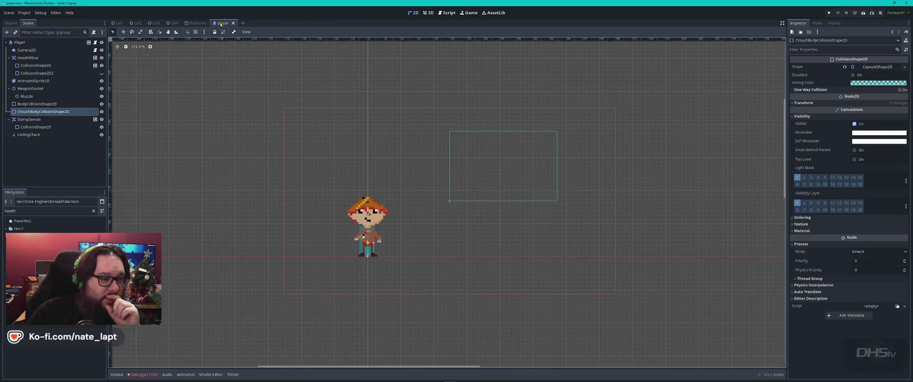
{"action": "middle_click", "coordinate": [220, 23]}
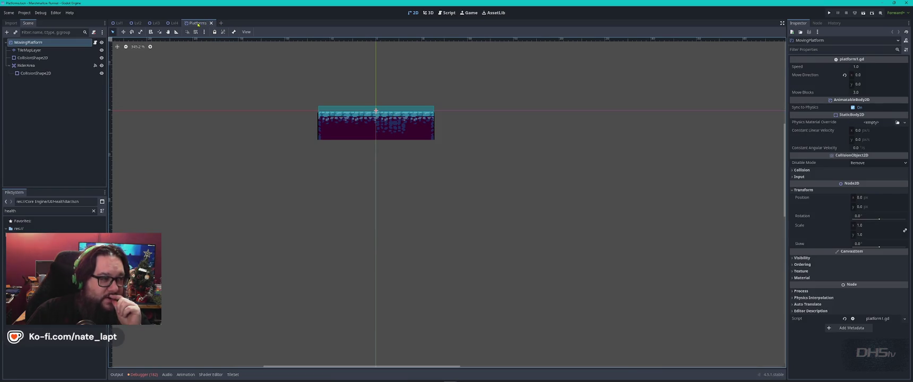
{"action": "middle_click", "coordinate": [198, 24]}
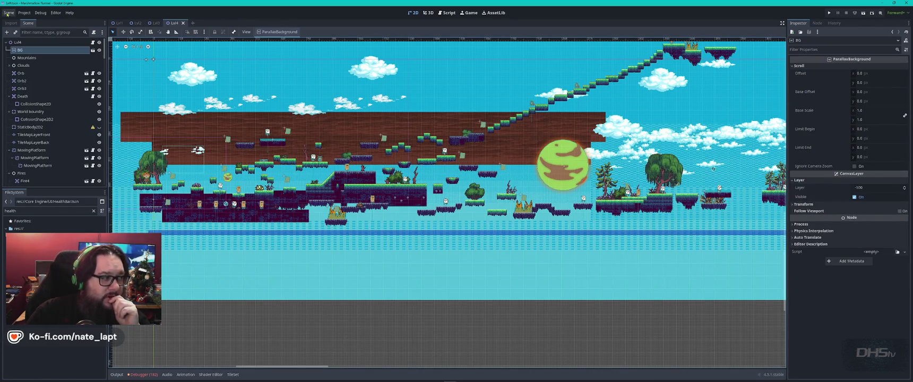
{"action": "left_click", "coordinate": [24, 13]}
{"action": "left_click", "coordinate": [8, 12]}
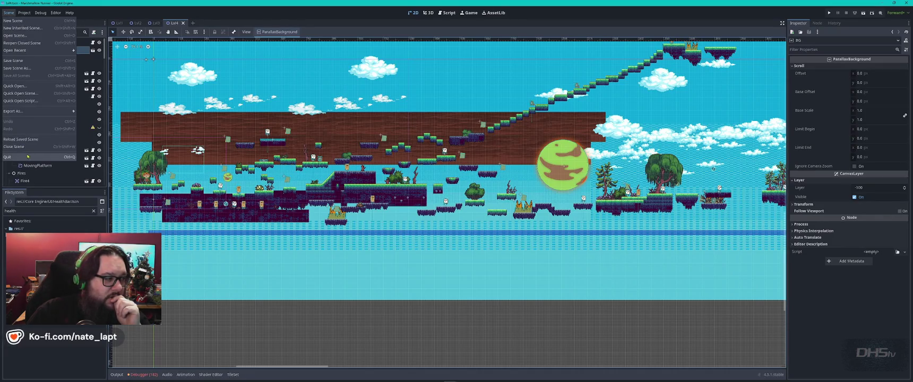
Quit this Godot project, then bring the other project forward and show its 2D view.
{"action": "left_click", "coordinate": [30, 157]}
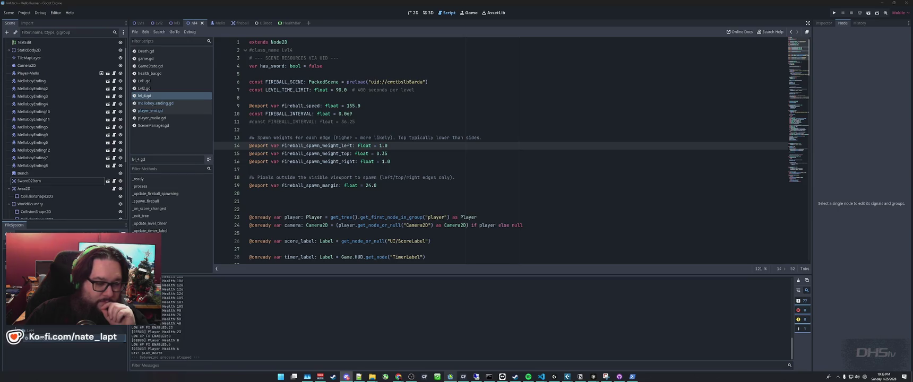
{"action": "left_click", "coordinate": [451, 377]}
{"action": "left_click", "coordinate": [546, 126]}
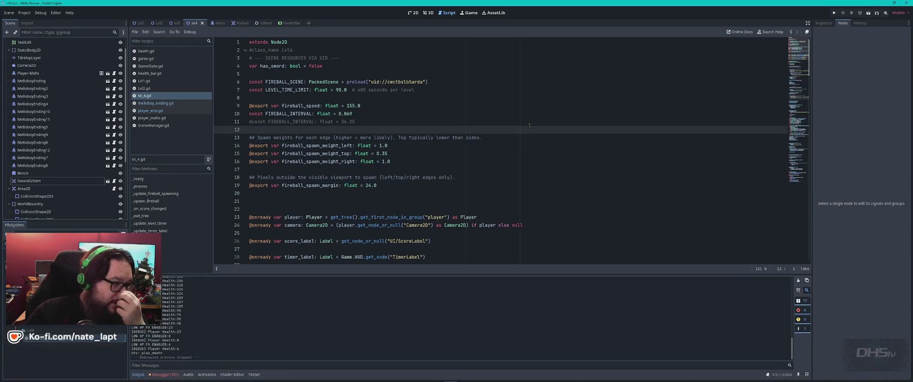
{"action": "left_click", "coordinate": [413, 12]}
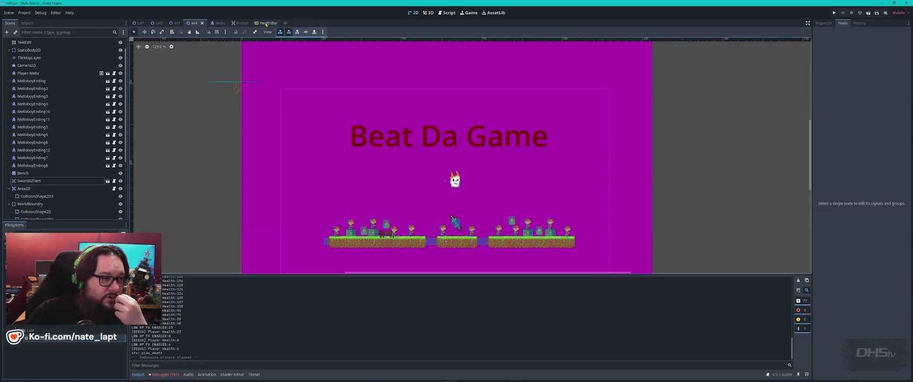
Close the HealthBar, fireball and Mello tabs, zoom out, and open the lvl1 scene.
{"action": "middle_click", "coordinate": [264, 23]}
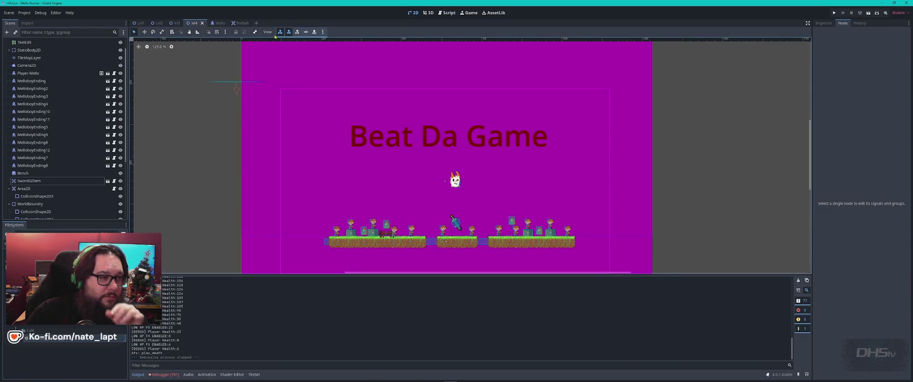
{"action": "middle_click", "coordinate": [242, 23]}
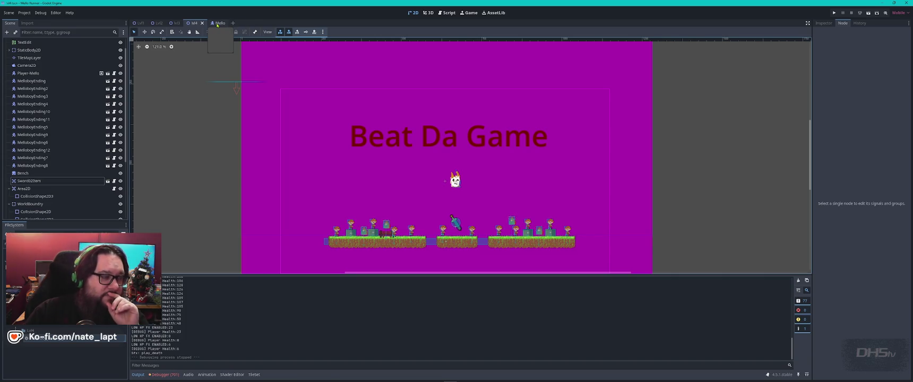
{"action": "middle_click", "coordinate": [217, 24]}
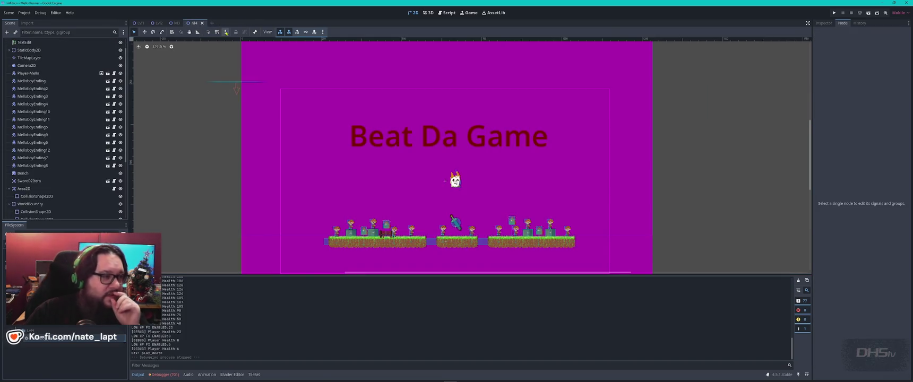
{"action": "scroll", "coordinate": [455, 190], "scroll_direction": "down", "scroll_amount": 4}
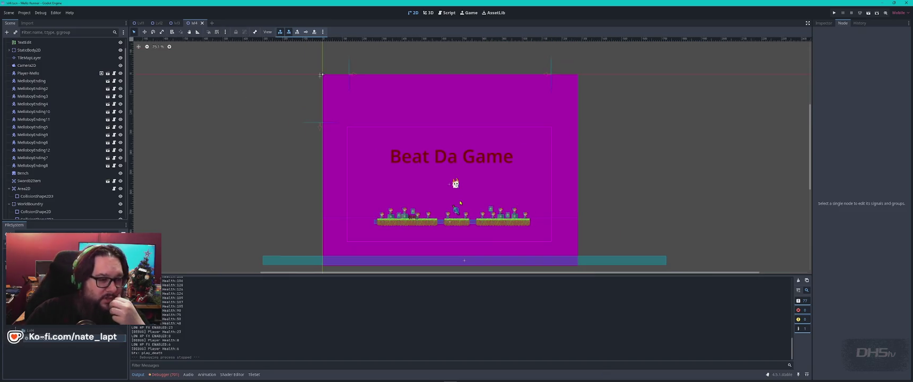
{"action": "left_click", "coordinate": [138, 23]}
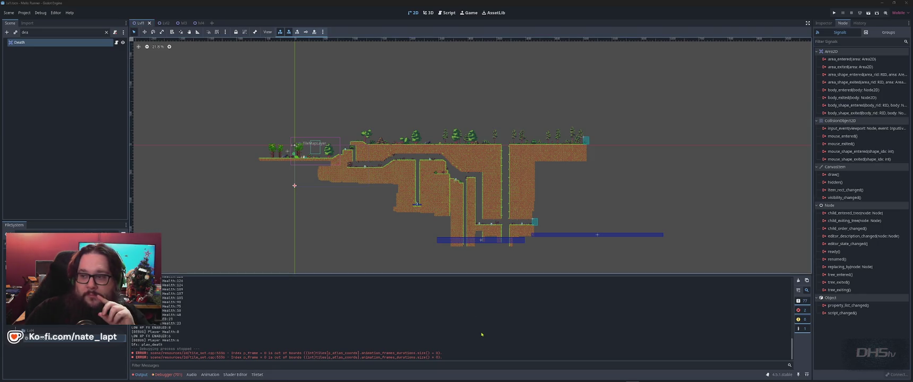
{"action": "mouse_move", "coordinate": [485, 381]}
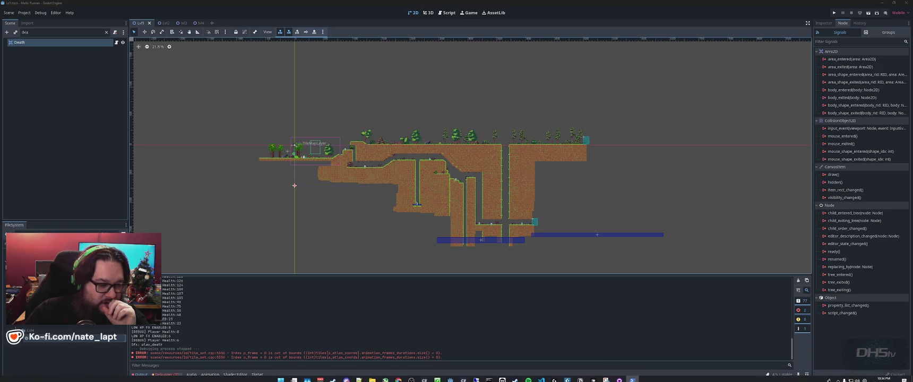
{"action": "left_click", "coordinate": [320, 378]}
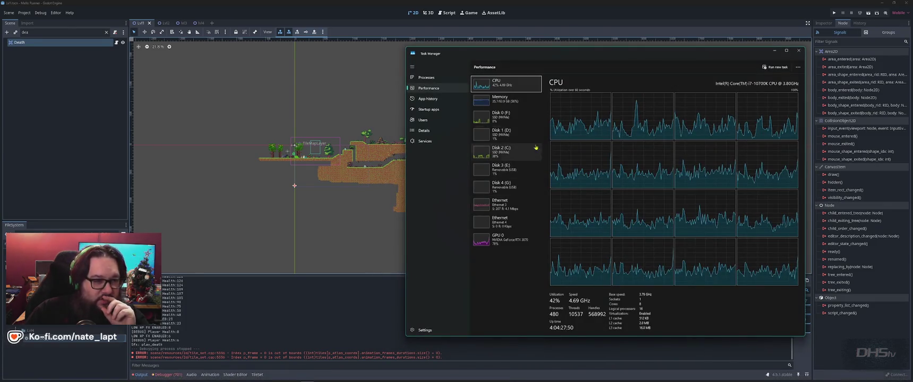
{"action": "left_click", "coordinate": [514, 209]}
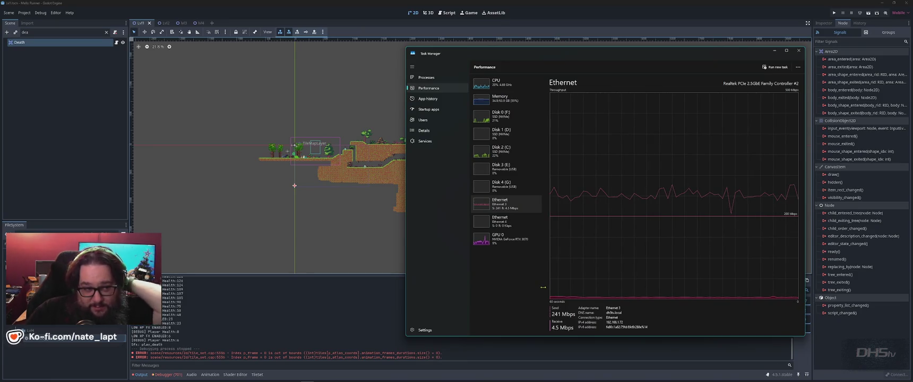
{"action": "left_click", "coordinate": [774, 51]}
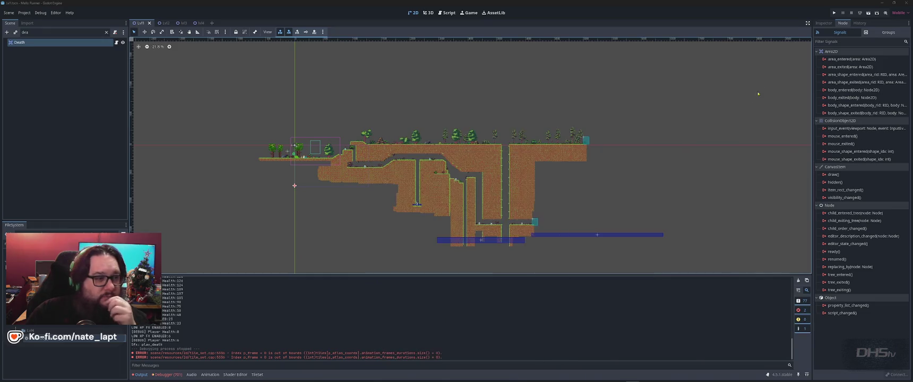
Return to Godot, zoom the Lvl1 canvas, then open the Lvl2 scene and zoom out to view its sky and floating islands.
{"action": "left_click", "coordinate": [583, 19]}
{"action": "scroll", "coordinate": [612, 160], "scroll_direction": "up", "scroll_amount": 5}
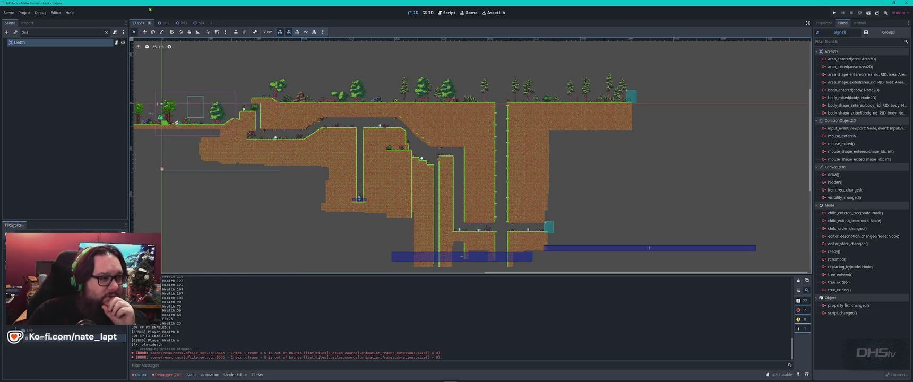
{"action": "left_click", "coordinate": [162, 23]}
{"action": "scroll", "coordinate": [641, 166], "scroll_direction": "down", "scroll_amount": 3}
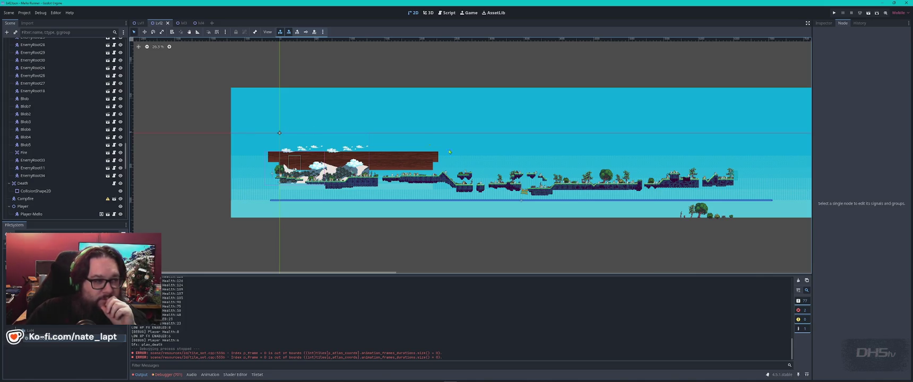
Zoom around the full Lvl3 level, then open the lvl4 scene with its 'Beat Da Game' ending area.
{"action": "left_click", "coordinate": [178, 23]}
{"action": "scroll", "coordinate": [284, 185], "scroll_direction": "down", "scroll_amount": 2}
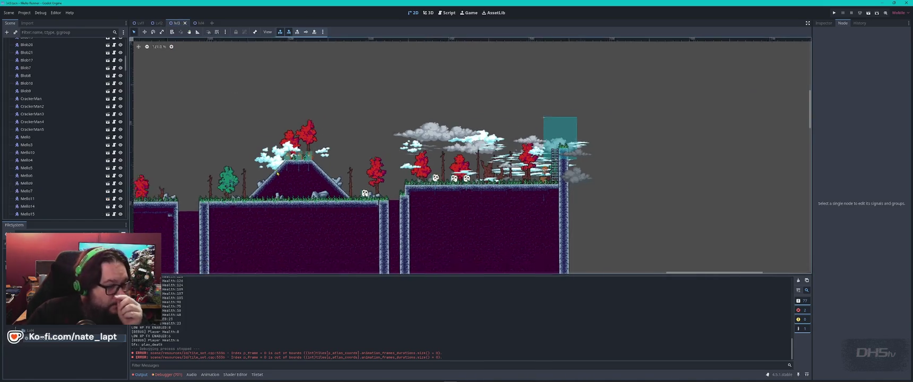
{"action": "scroll", "coordinate": [284, 185], "scroll_direction": "down", "scroll_amount": 3}
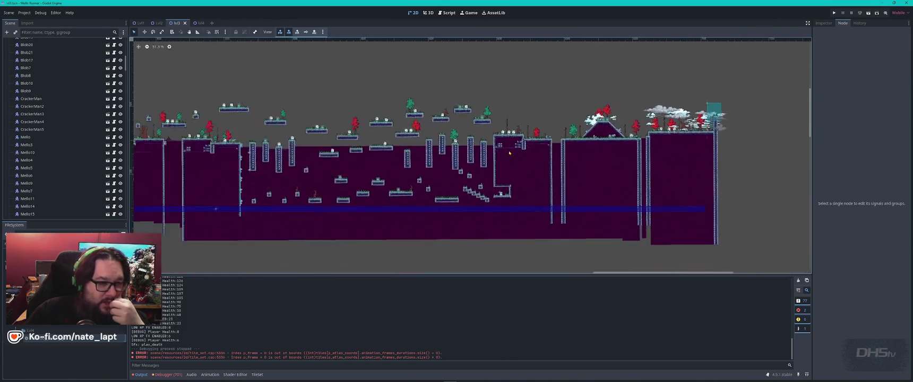
{"action": "scroll", "coordinate": [395, 149], "scroll_direction": "up", "scroll_amount": 2}
{"action": "scroll", "coordinate": [394, 162], "scroll_direction": "down", "scroll_amount": 2}
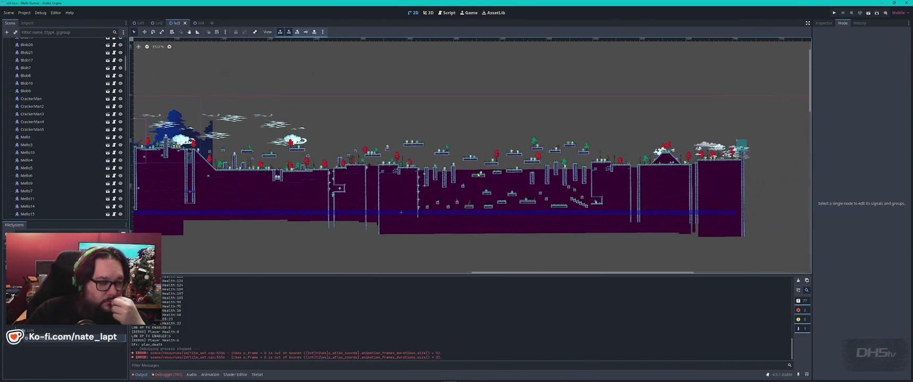
{"action": "scroll", "coordinate": [396, 161], "scroll_direction": "up", "scroll_amount": 1}
{"action": "scroll", "coordinate": [233, 114], "scroll_direction": "down", "scroll_amount": 2}
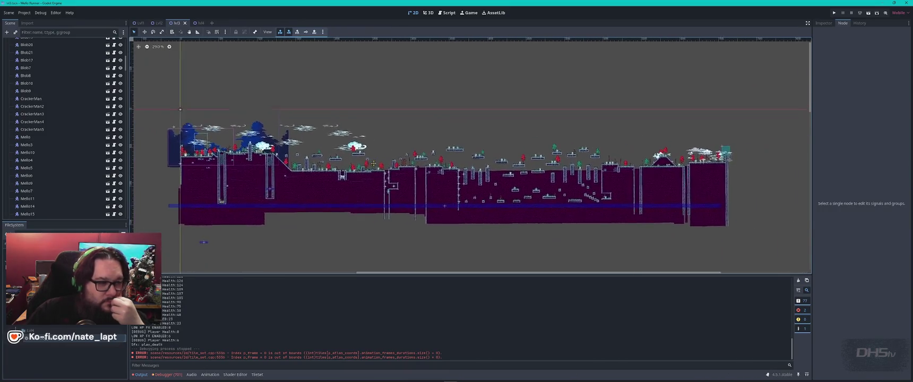
{"action": "left_click", "coordinate": [197, 24]}
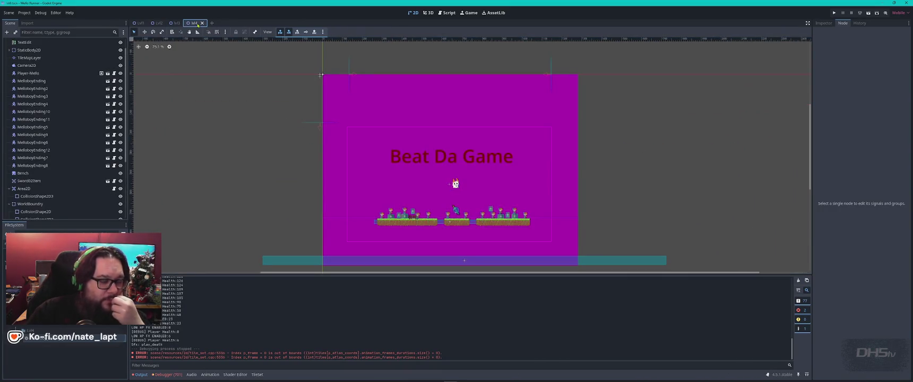
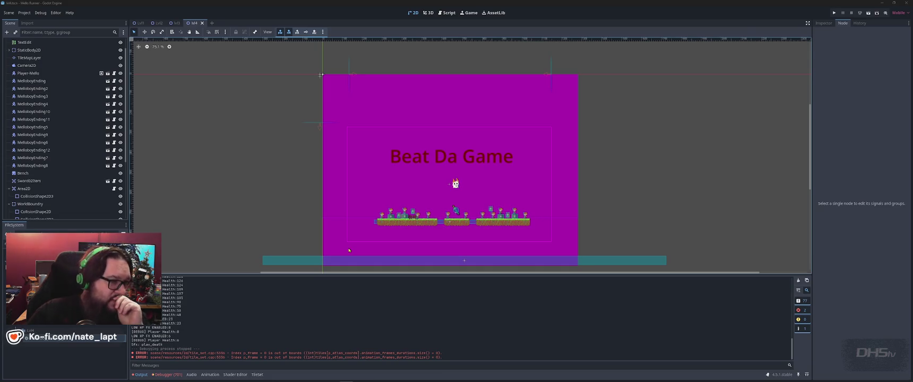
Open the Lvl1 scene, then bring the itch.io platformer listings window to the front.
{"action": "left_click", "coordinate": [140, 23]}
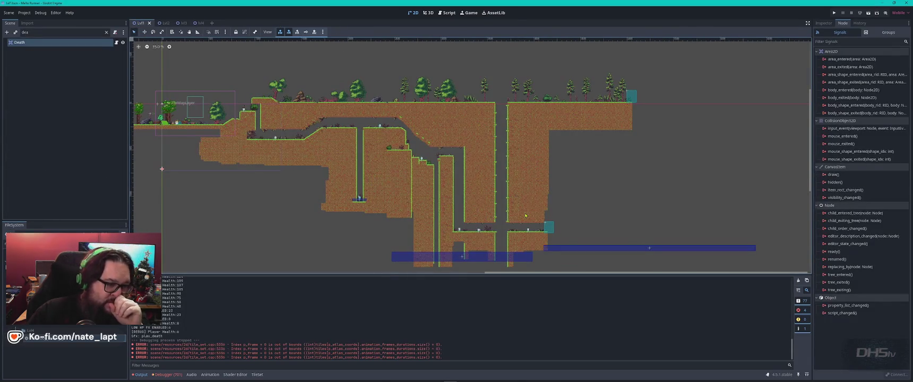
{"action": "key", "text": "super"}
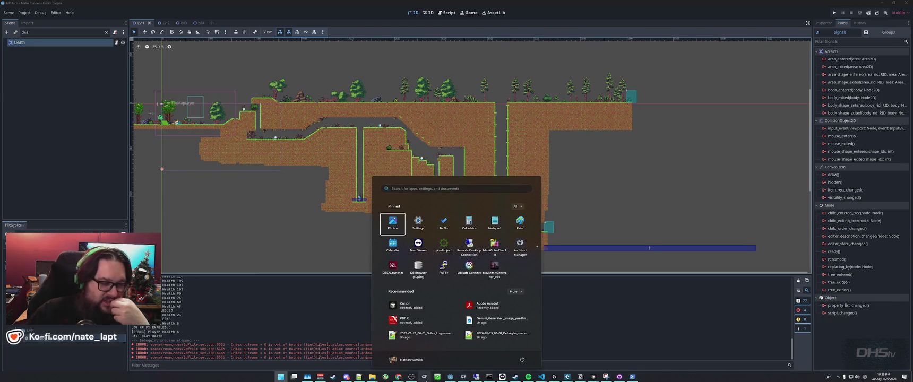
{"action": "mouse_move", "coordinate": [398, 376]}
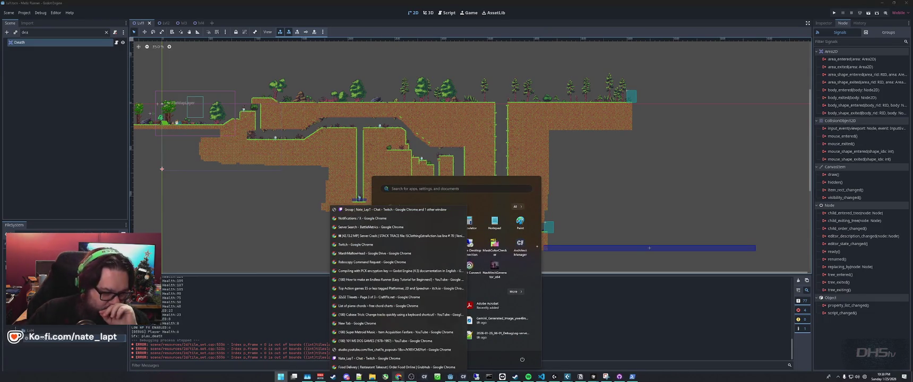
{"action": "left_click", "coordinate": [390, 292]}
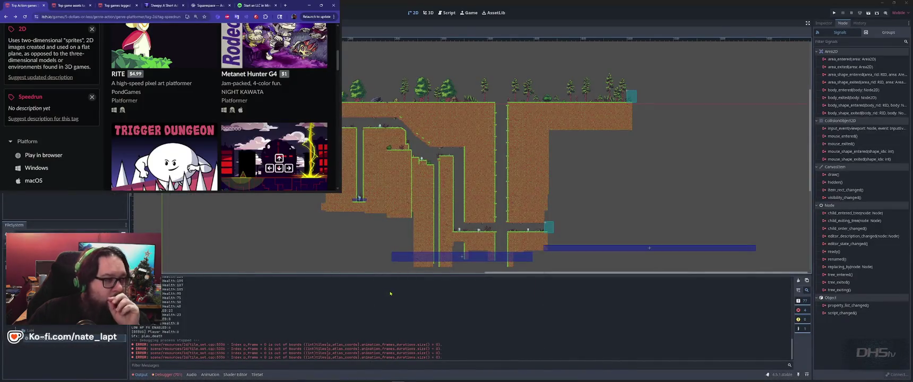
Maximize the itch.io platformer listings, then bring the Endless Runner tutorial window forward.
{"action": "left_click", "coordinate": [320, 5]}
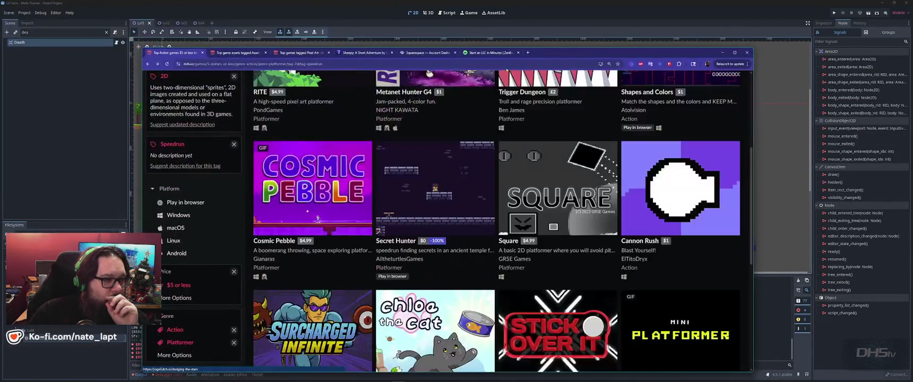
{"action": "left_click", "coordinate": [734, 52]}
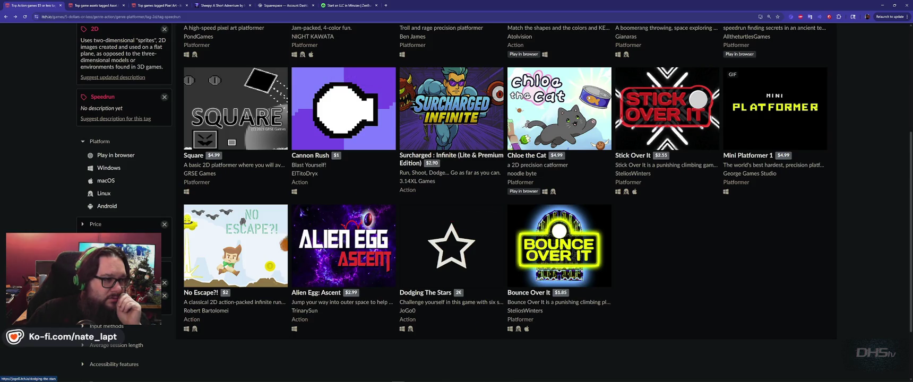
{"action": "mouse_move", "coordinate": [476, 378]}
{"action": "mouse_move", "coordinate": [398, 376]}
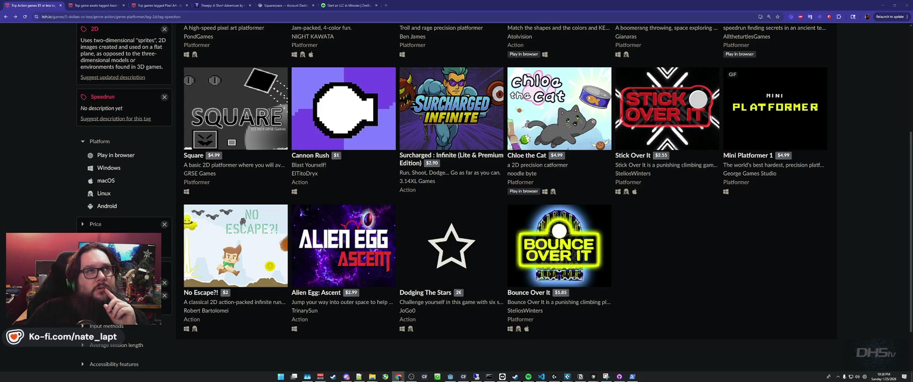
{"action": "mouse_move", "coordinate": [594, 241]}
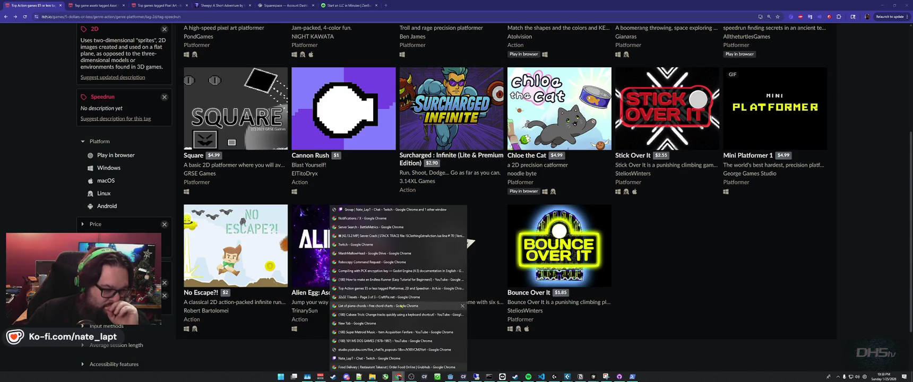
{"action": "left_click", "coordinate": [391, 281]}
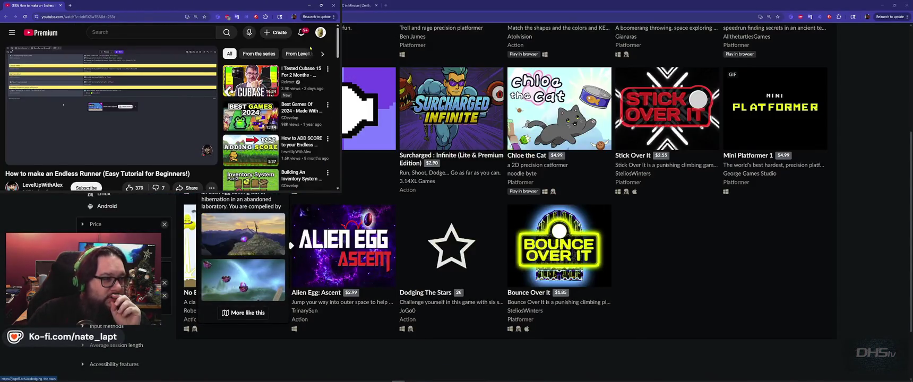
Maximize the YouTube Endless Runner tutorial and resume it with sound at about half volume.
{"action": "left_click", "coordinate": [322, 5]}
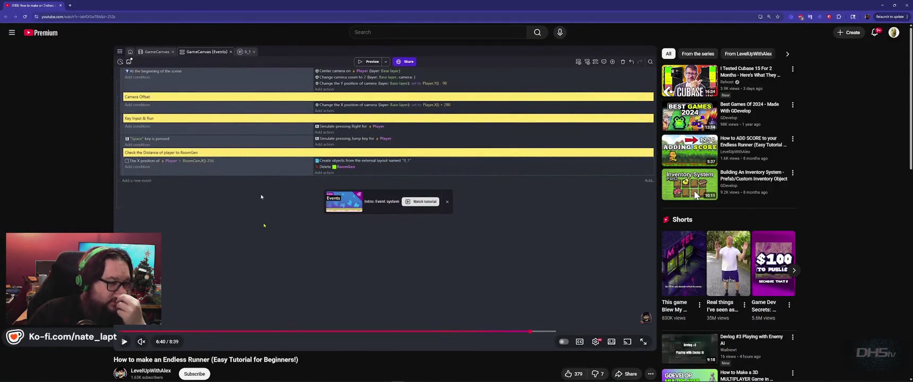
{"action": "scroll", "coordinate": [211, 214], "scroll_direction": "down", "scroll_amount": 1}
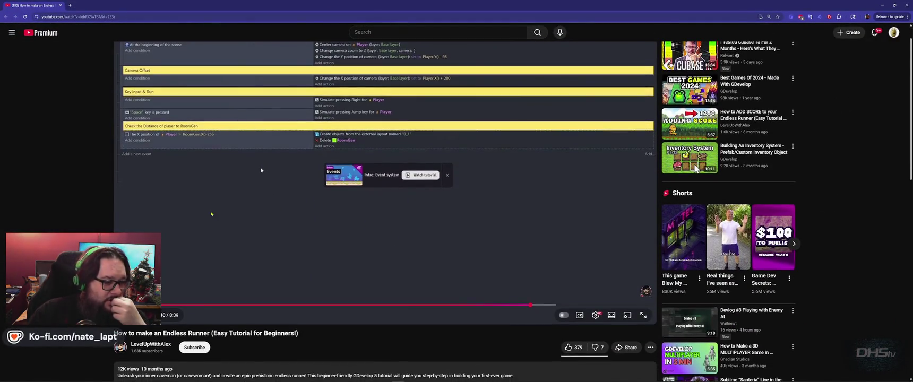
{"action": "scroll", "coordinate": [70, 212], "scroll_direction": "down", "scroll_amount": 3}
{"action": "scroll", "coordinate": [71, 212], "scroll_direction": "up", "scroll_amount": 4}
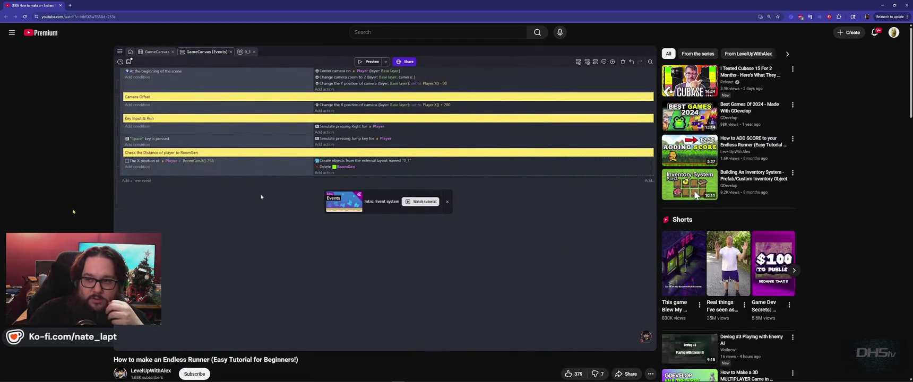
{"action": "left_click", "coordinate": [410, 299]}
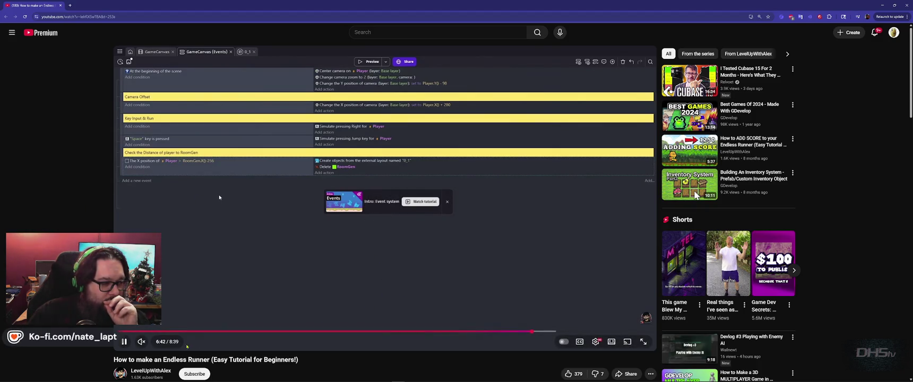
{"action": "left_click_drag", "start_coordinate": [151, 342], "coordinate": [156, 342]}
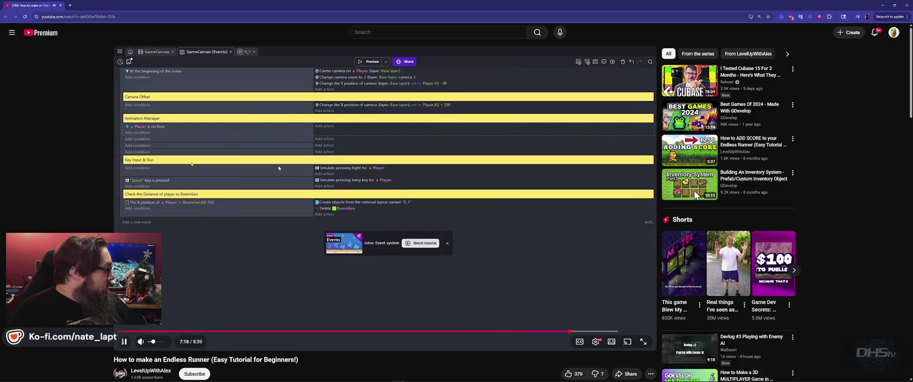
Pause the Endless Runner tutorial video.
{"action": "key", "text": "k"}
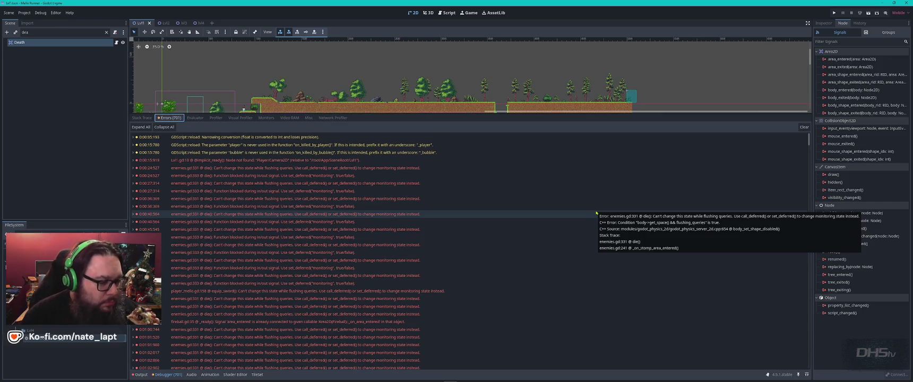
{"action": "scroll", "coordinate": [493, 272], "scroll_direction": "down", "scroll_amount": 3}
{"action": "scroll", "coordinate": [494, 273], "scroll_direction": "down", "scroll_amount": 10}
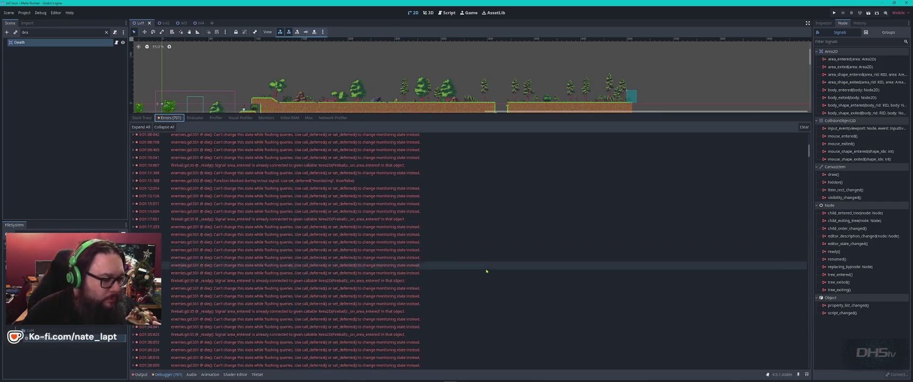
{"action": "mouse_move", "coordinate": [485, 267]}
{"action": "scroll", "coordinate": [484, 267], "scroll_direction": "down", "scroll_amount": 15}
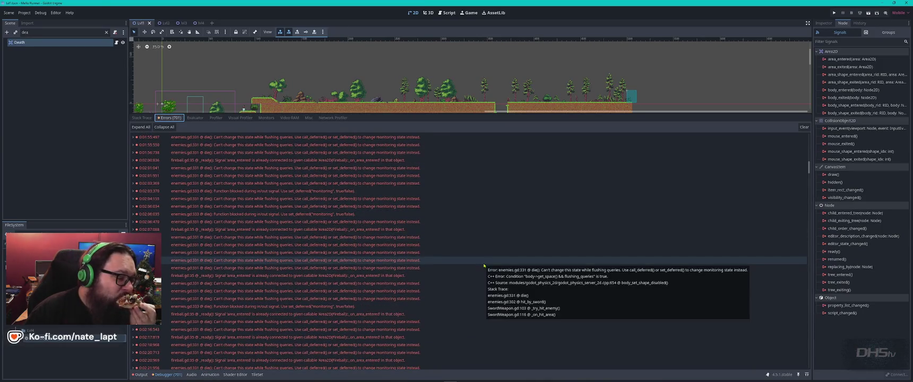
{"action": "scroll", "coordinate": [484, 265], "scroll_direction": "down", "scroll_amount": 15}
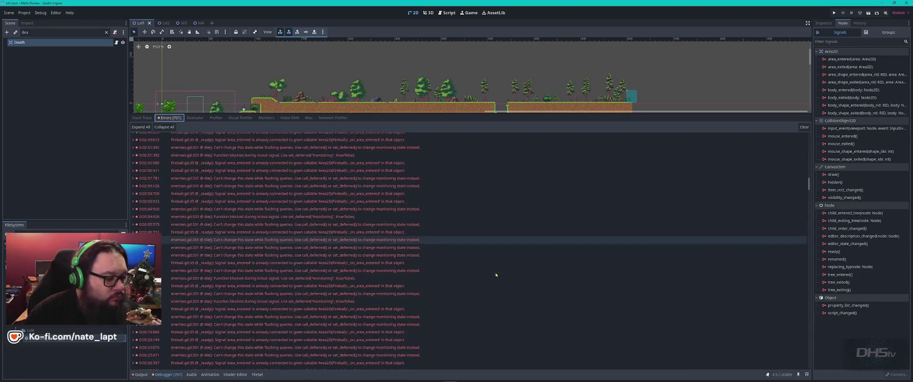
{"action": "scroll", "coordinate": [495, 275], "scroll_direction": "down", "scroll_amount": 5}
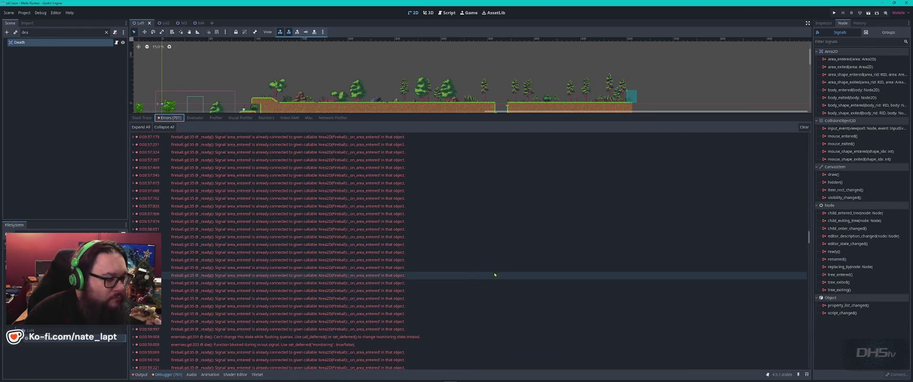
{"action": "scroll", "coordinate": [493, 278], "scroll_direction": "down", "scroll_amount": 5}
{"action": "scroll", "coordinate": [493, 281], "scroll_direction": "down", "scroll_amount": 5}
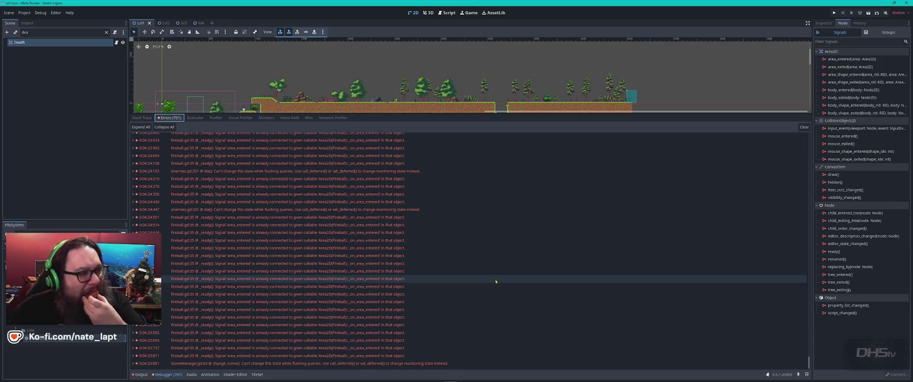
{"action": "mouse_move", "coordinate": [495, 281]}
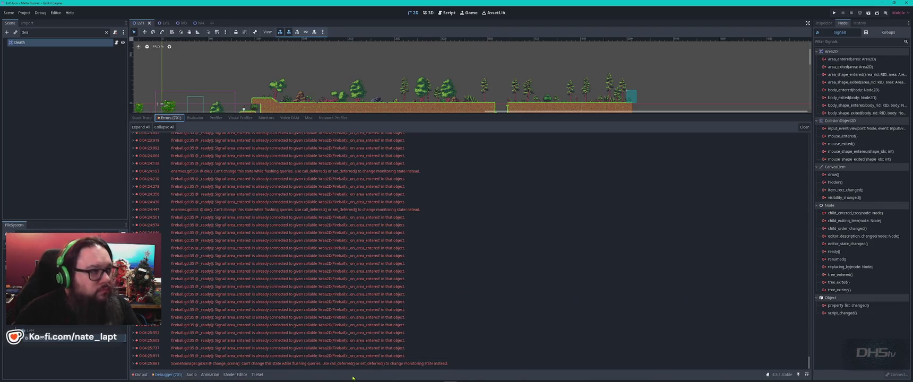
{"action": "key", "text": "super"}
Launch Snipping Tool via the 'sn' search and snip the Godot error list region.
{"action": "type", "text": "sn"}
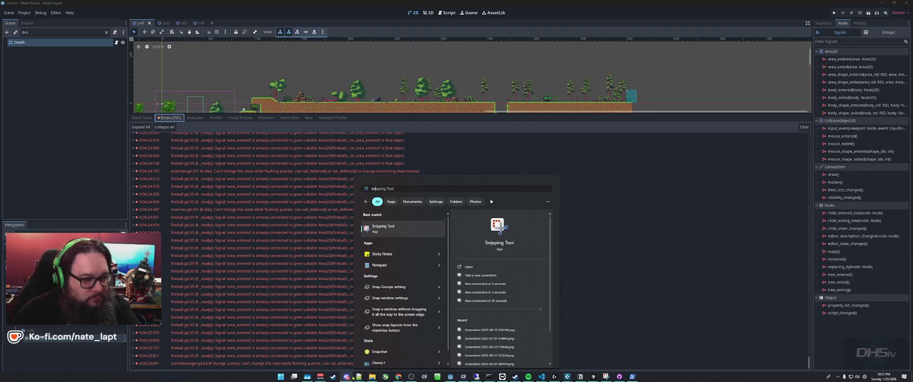
{"action": "key", "text": "Return"}
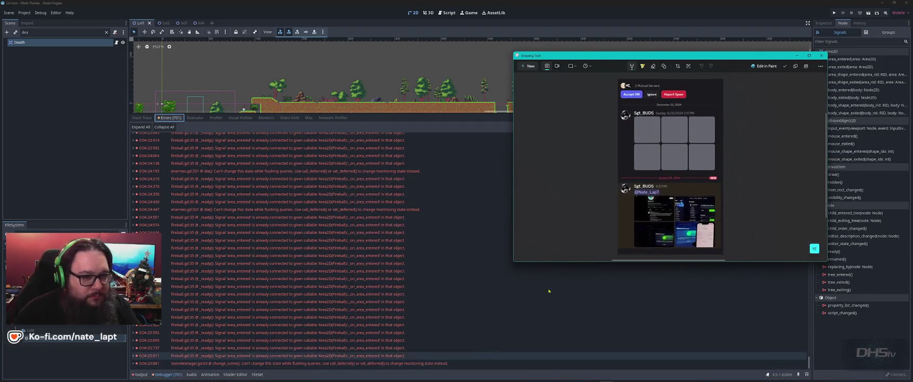
{"action": "key", "text": "ctrl+n"}
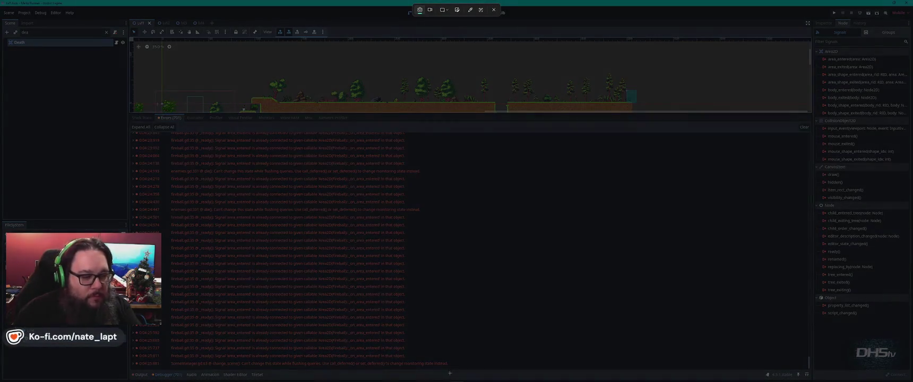
{"action": "mouse_move", "coordinate": [454, 368]}
{"action": "left_mouse_down"}
{"action": "mouse_move", "coordinate": [175, 207]}
{"action": "mouse_move", "coordinate": [130, 131]}
{"action": "left_mouse_up"}
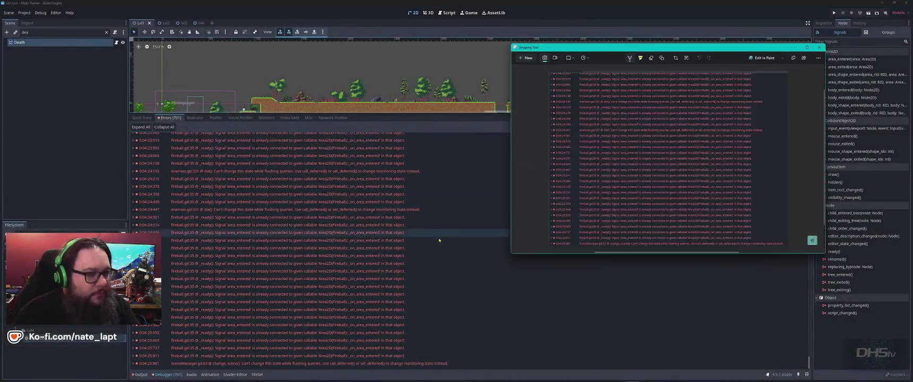
{"action": "key", "text": "alt+Tab"}
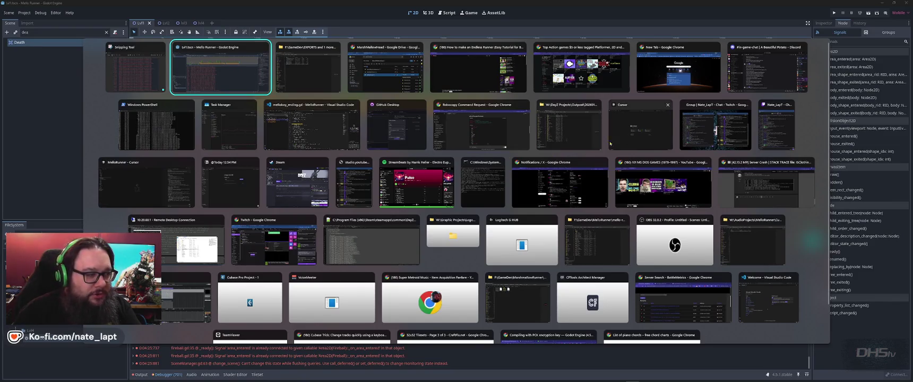
Paste the error screenshot into the MelloRunner agent chat in Cursor and send it.
{"action": "left_click", "coordinate": [146, 181]}
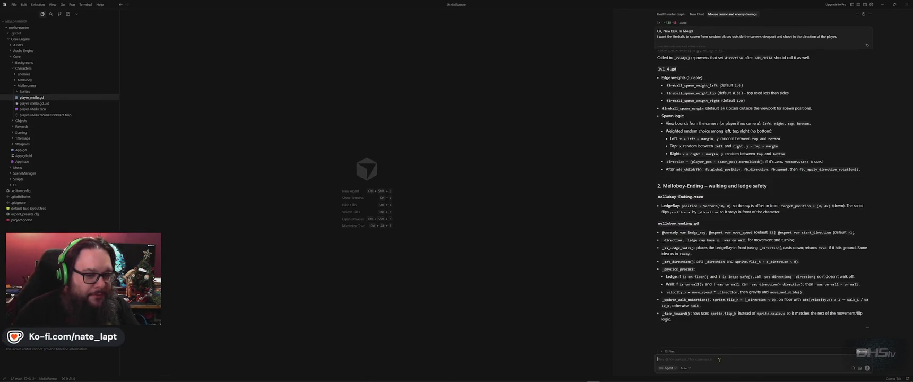
{"action": "key", "text": "ctrl+v"}
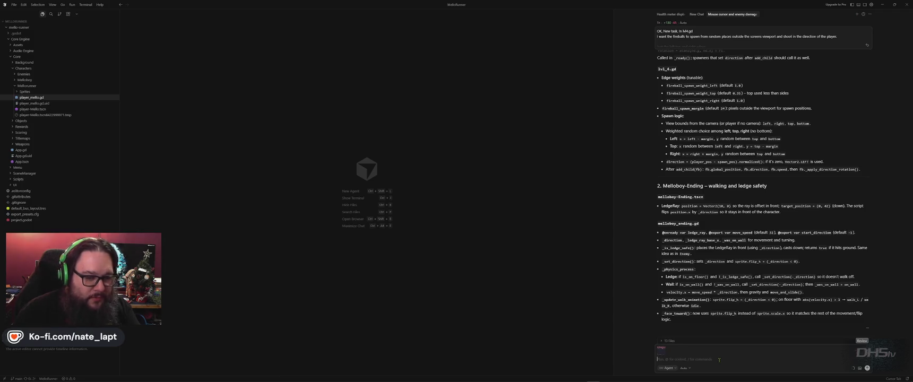
{"action": "mouse_move", "coordinate": [853, 370]}
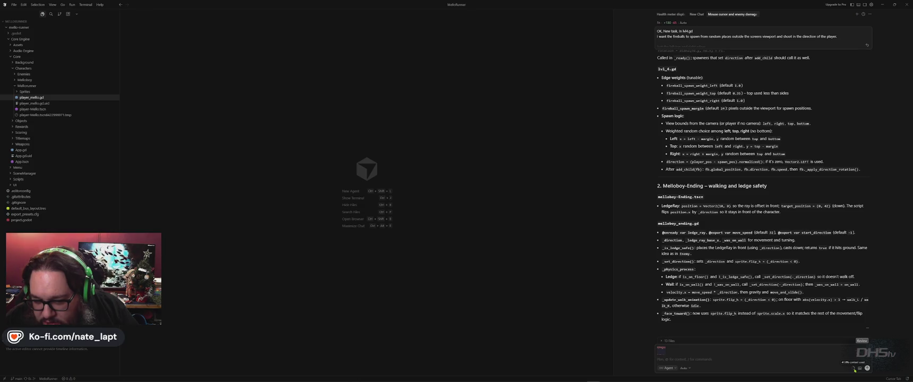
{"action": "left_click", "coordinate": [867, 369]}
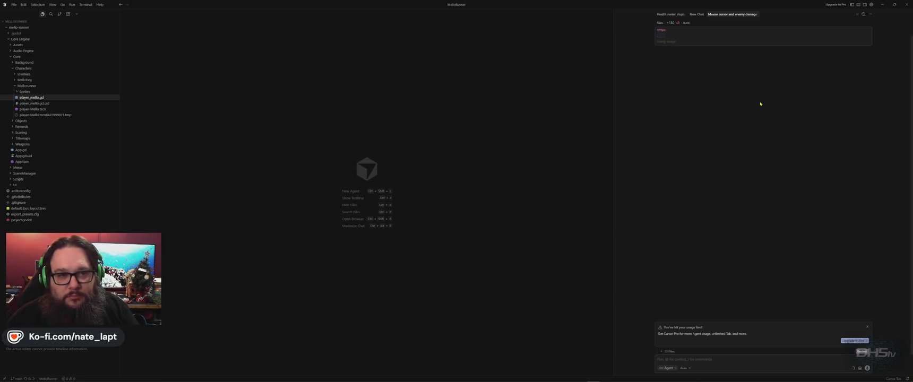
{"action": "left_click", "coordinate": [869, 15]}
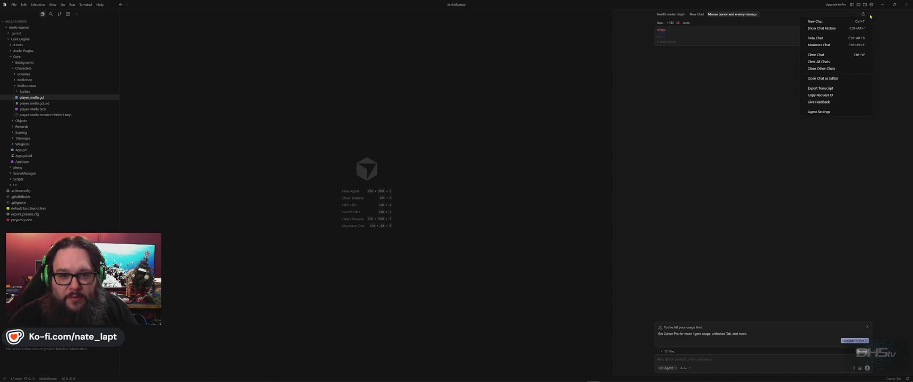
{"action": "left_click", "coordinate": [828, 112]}
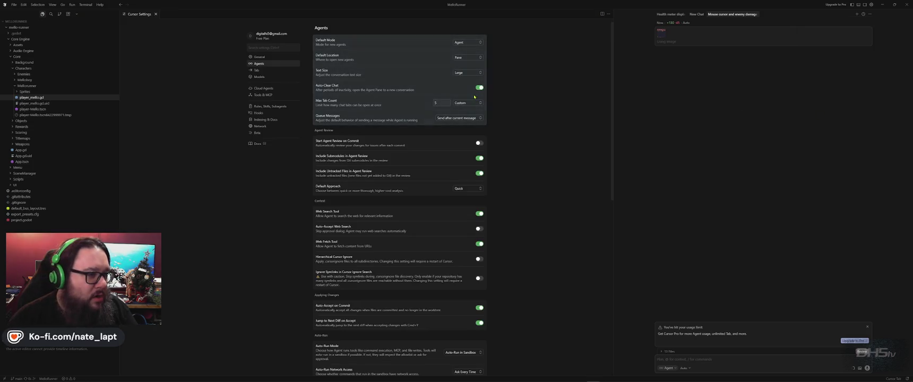
{"action": "left_click", "coordinate": [465, 43]}
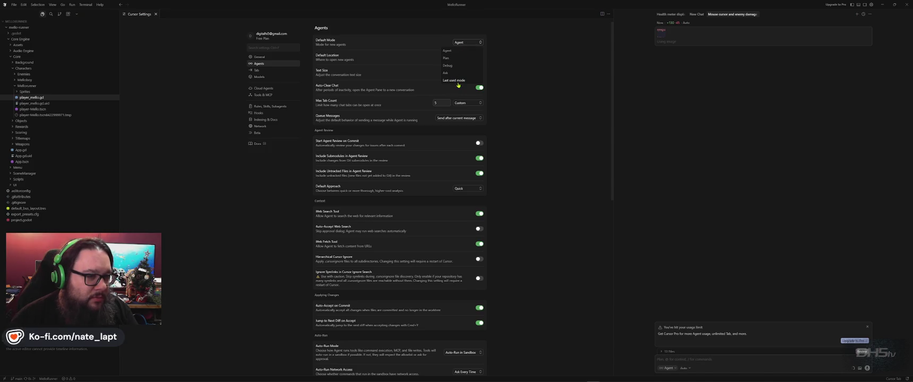
{"action": "left_click", "coordinate": [500, 63]}
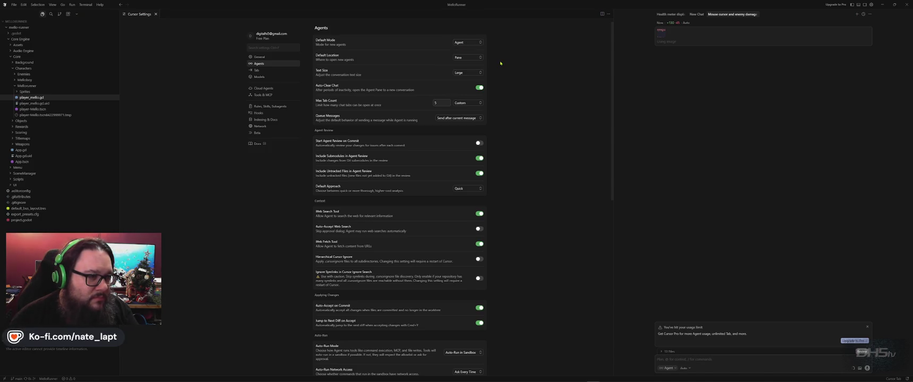
{"action": "left_click", "coordinate": [469, 58]}
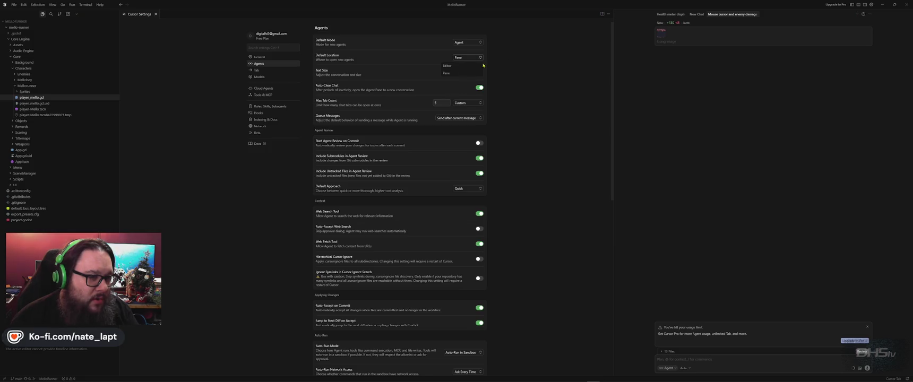
{"action": "left_click", "coordinate": [450, 72]}
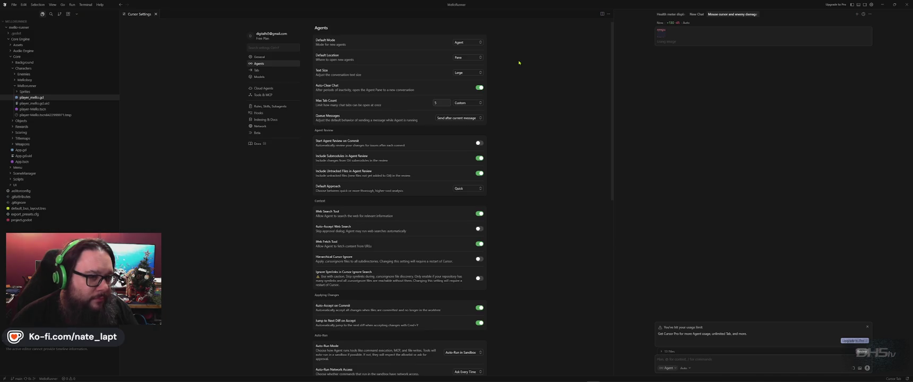
{"action": "left_click", "coordinate": [155, 14]}
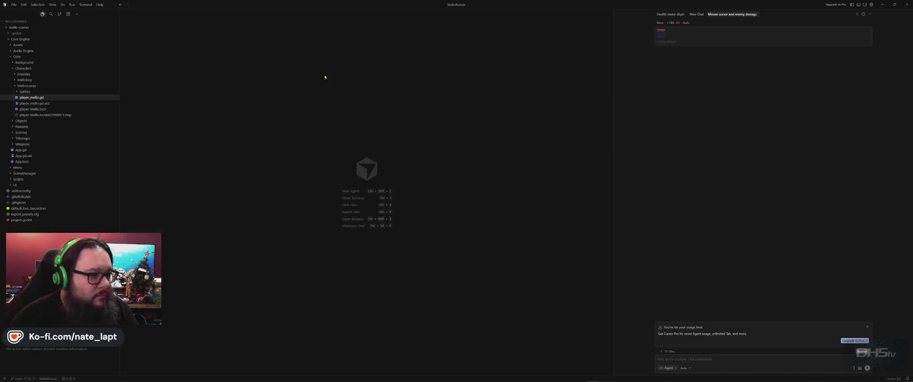
Minimize Cursor to bring Godot and the error screenshot back into view.
{"action": "left_click", "coordinate": [883, 5]}
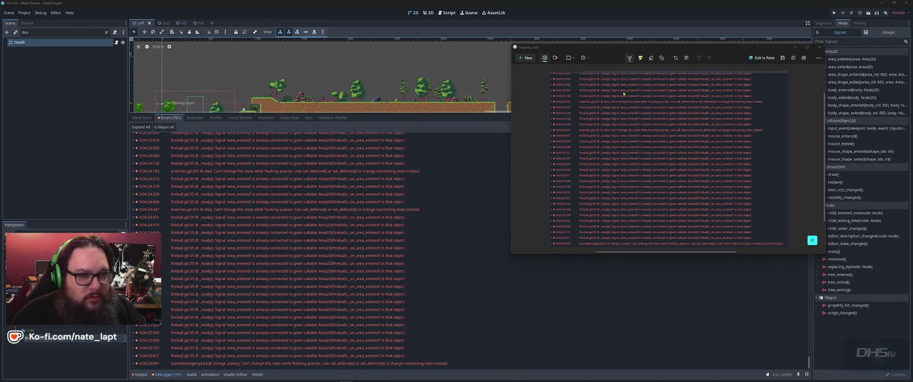
Close the Snipping Tool screenshot window and bring up the window switcher.
{"action": "left_click", "coordinate": [819, 46]}
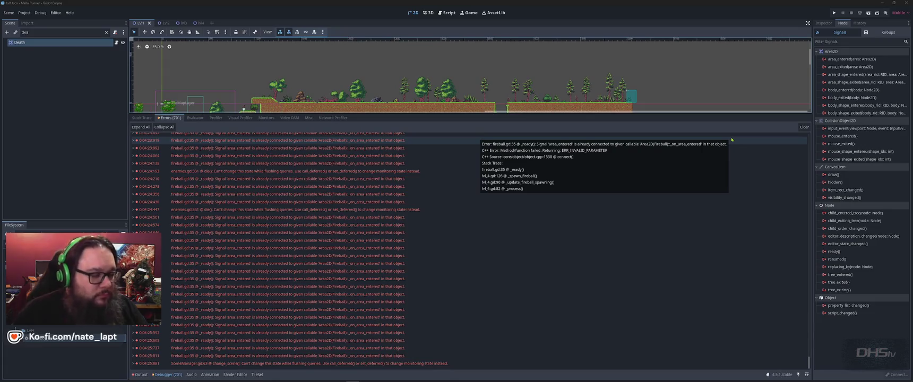
{"action": "key", "text": "alt+Tab"}
{"action": "key", "text": "alt+Tab"}
{"action": "key", "text": "alt+Tab"}
{"action": "key", "text": "alt+Tab"}
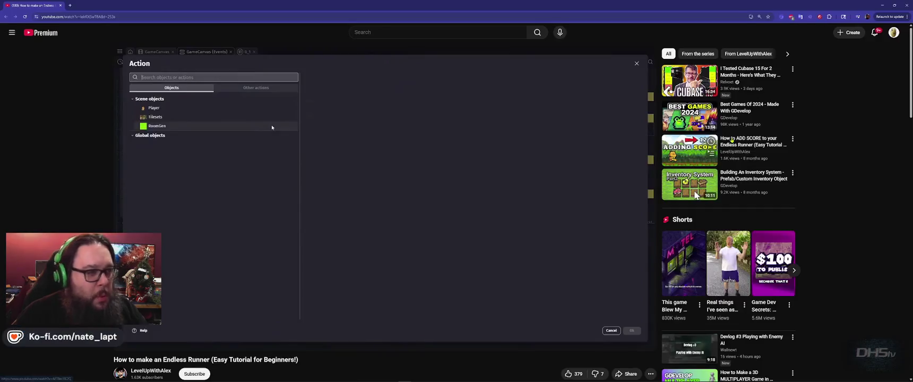
Switch to the YouTube Endless Runner tutorial, watch it, then reopen the window switcher.
{"action": "key", "text": "alt+Tab"}
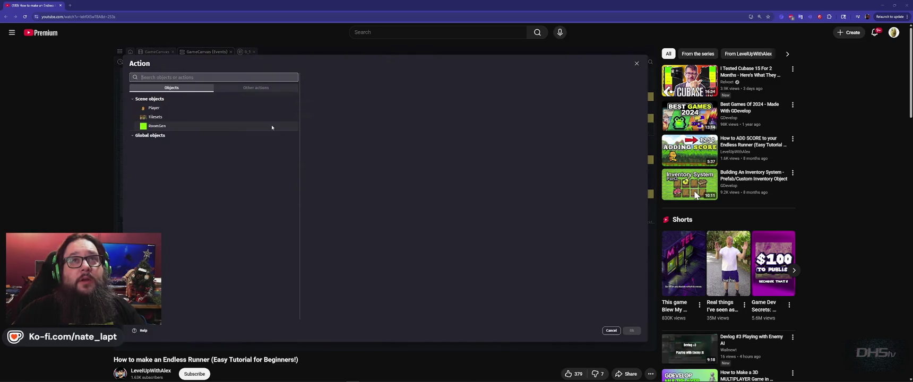
{"action": "mouse_move", "coordinate": [419, 191]}
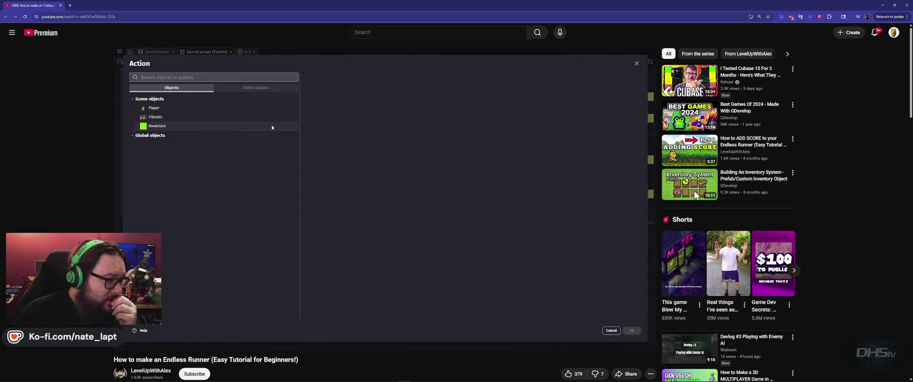
{"action": "key", "text": "alt+Tab"}
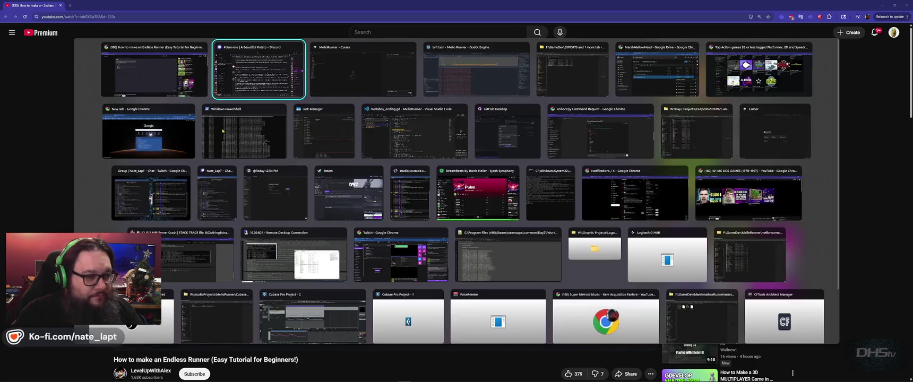
Cycle through the CraftPix tilesets, Super Metroid Music and tutorial windows, ending on the music browser.
{"action": "key", "text": "Up"}
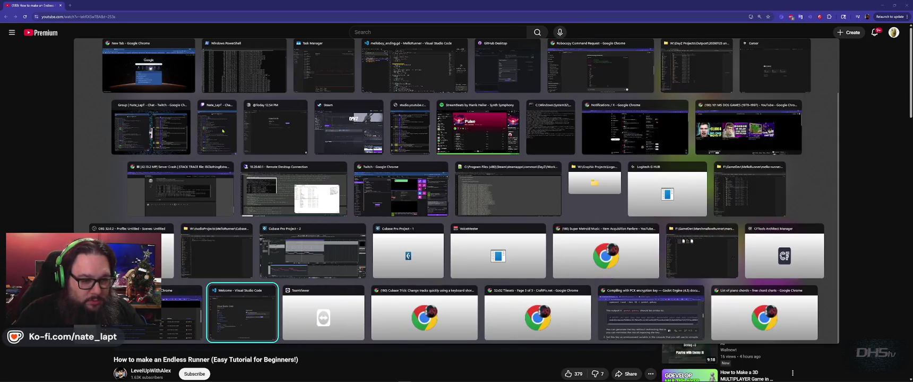
{"action": "key", "text": "Right"}
{"action": "key", "text": "Right"}
{"action": "key", "text": "Right"}
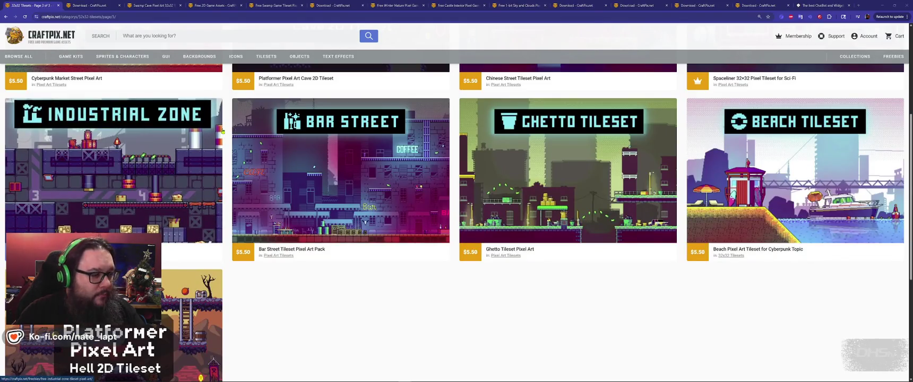
{"action": "key", "text": "alt+Tab"}
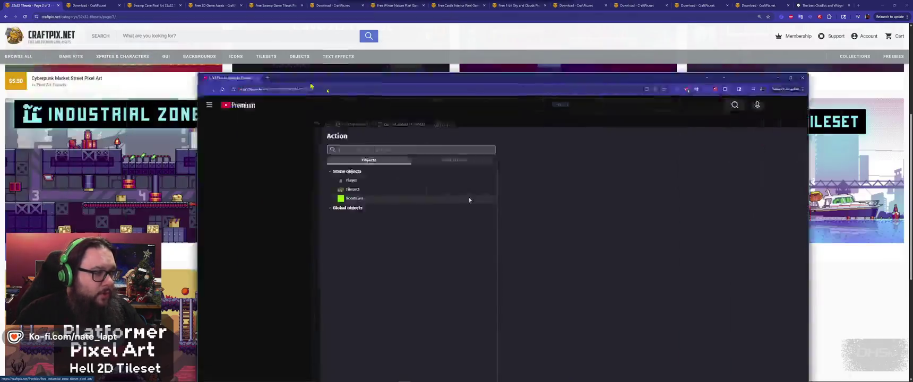
{"action": "key", "text": "alt+Tab"}
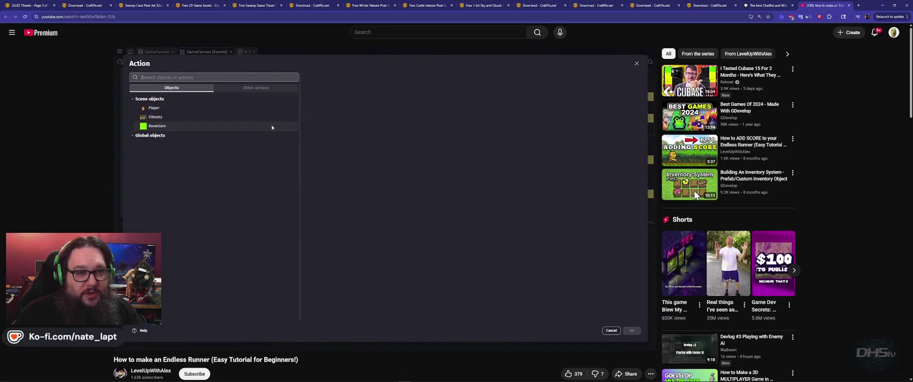
{"action": "key", "text": "alt+Tab"}
{"action": "scroll", "coordinate": [664, 250], "scroll_direction": "down", "scroll_amount": 2}
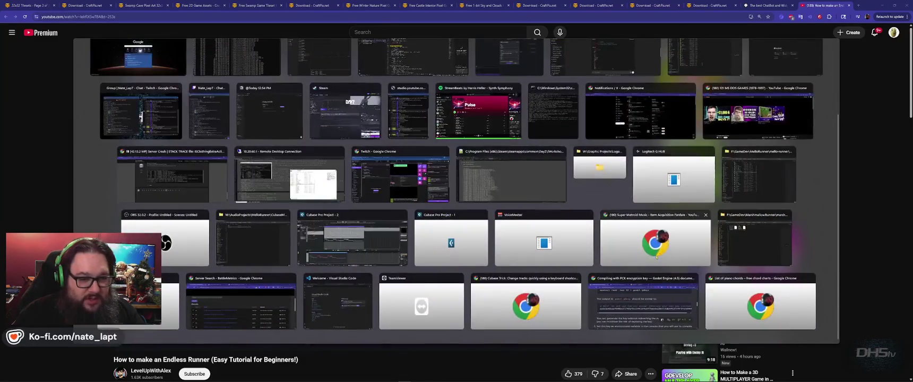
{"action": "left_click", "coordinate": [570, 247]}
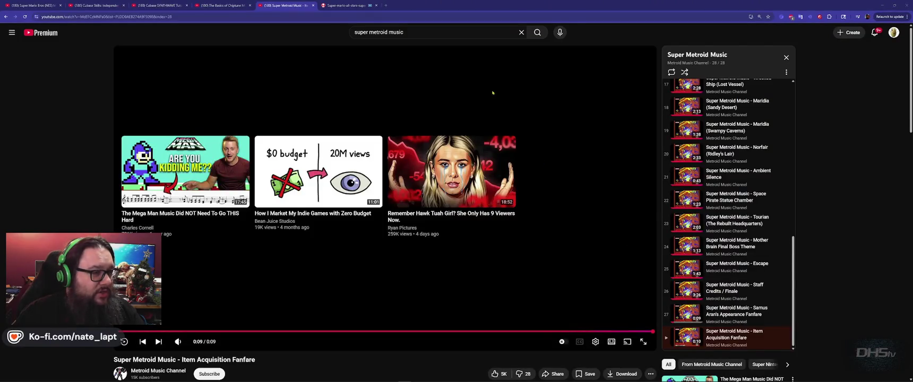
{"action": "key", "text": "alt+Tab"}
{"action": "key", "text": "alt+Tab"}
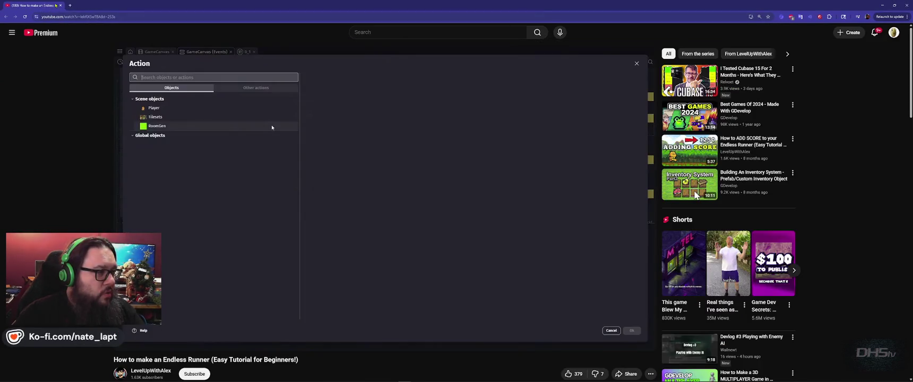
{"action": "key", "text": "alt+Tab"}
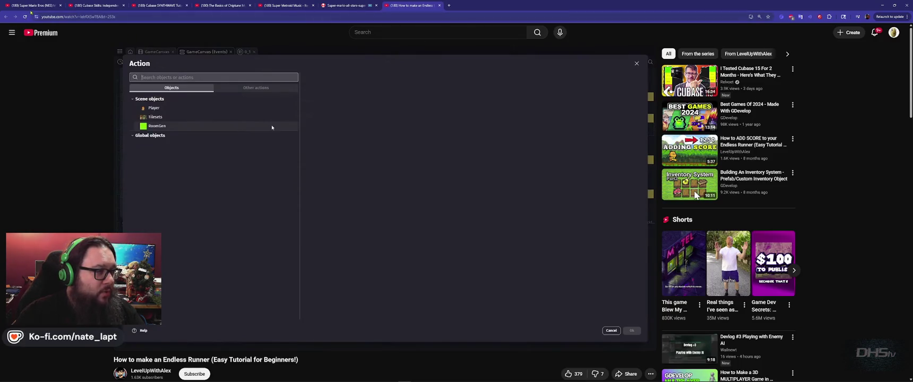
{"action": "key", "text": "alt+Tab"}
{"action": "key", "text": "alt+Tab"}
{"action": "key", "text": "alt+Tab"}
{"action": "key", "text": "alt+Tab"}
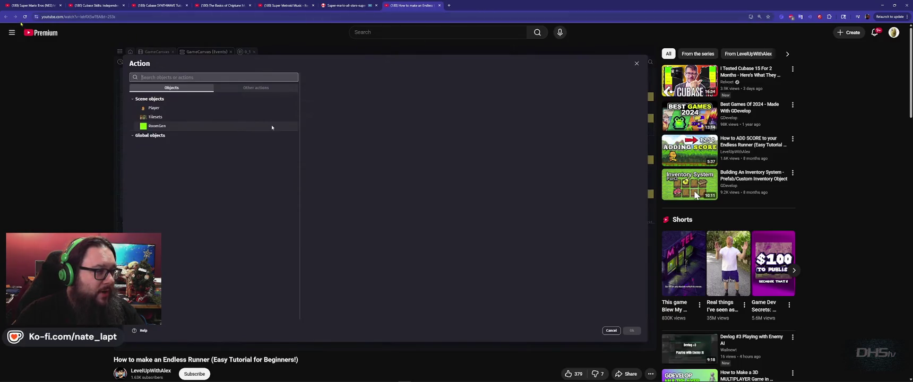
Step through the browser tabs from the Super Mario Bros playlist to the Super Mario All-Stars map.
{"action": "key", "text": "ctrl+1"}
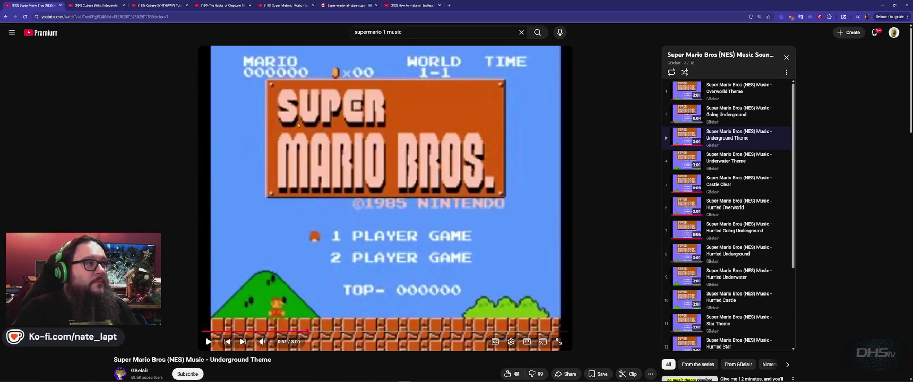
{"action": "key", "text": "ctrl+Tab"}
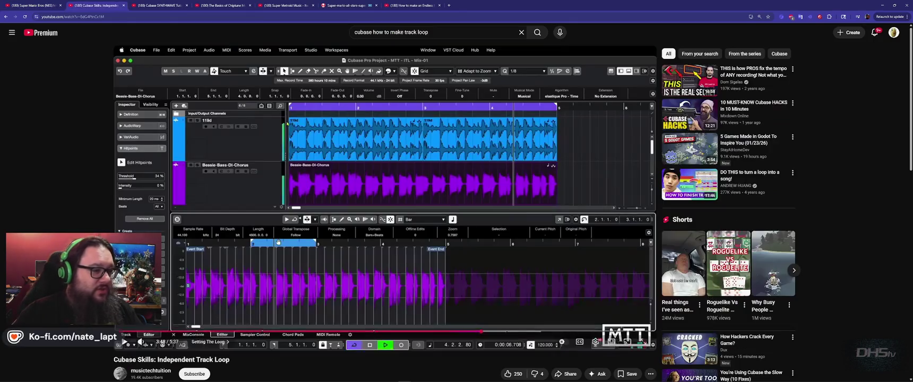
{"action": "key", "text": "ctrl+Tab"}
{"action": "key", "text": "ctrl+Tab"}
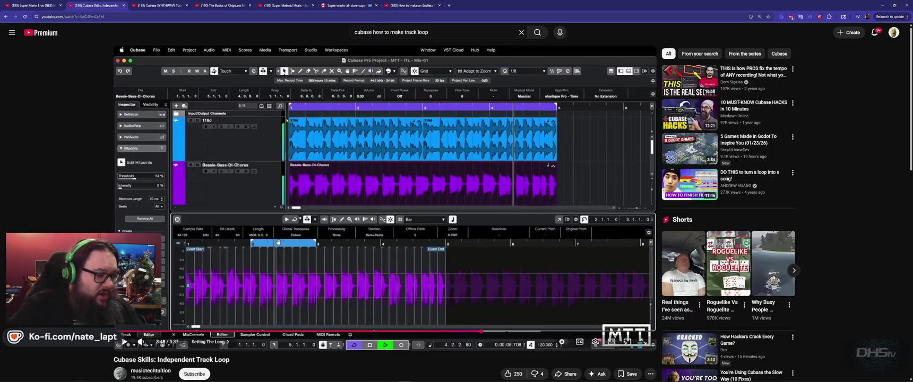
{"action": "key", "text": "ctrl+Tab"}
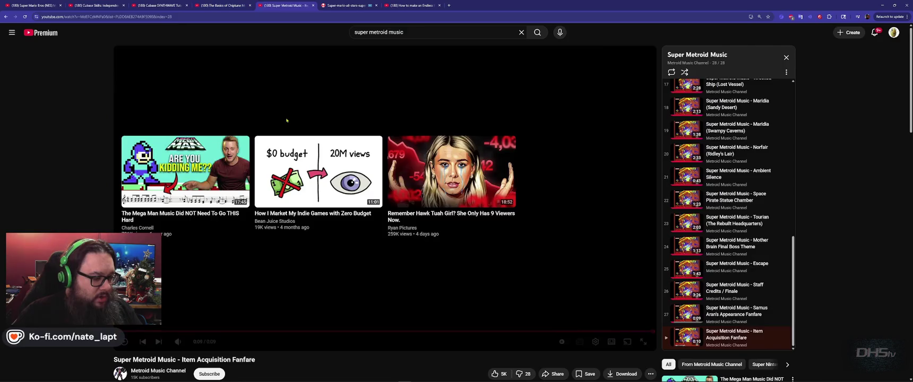
{"action": "key", "text": "ctrl+Tab"}
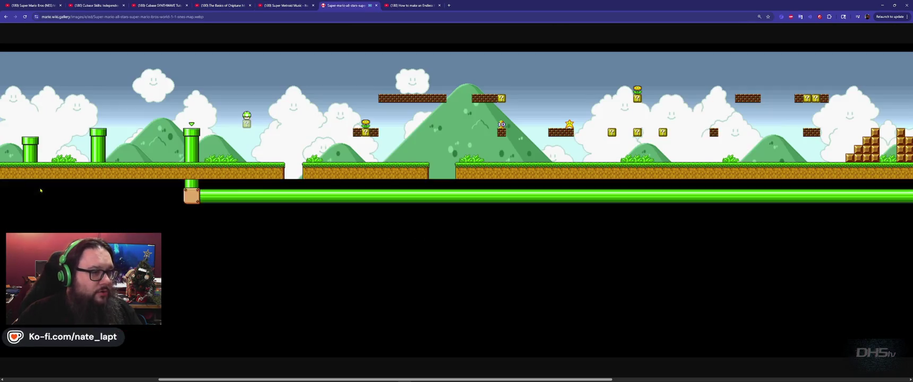
Pan across the World 1-1 map, then go back to the World 1-1 wiki page.
{"action": "scroll", "coordinate": [51, 186], "scroll_direction": "right", "scroll_amount": 3}
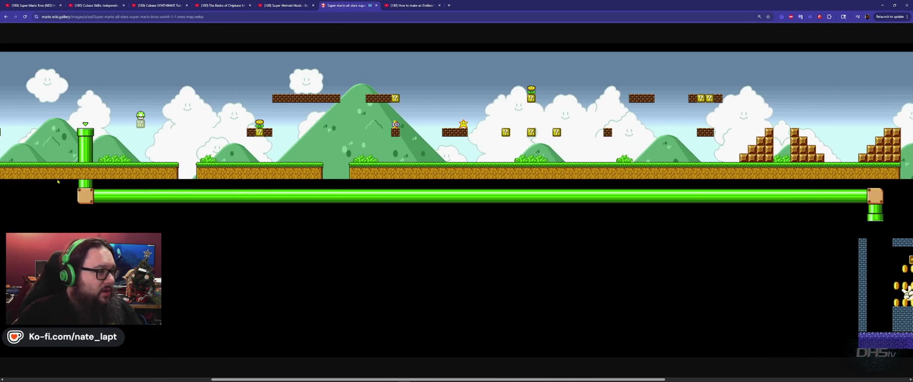
{"action": "scroll", "coordinate": [64, 182], "scroll_direction": "right", "scroll_amount": 10}
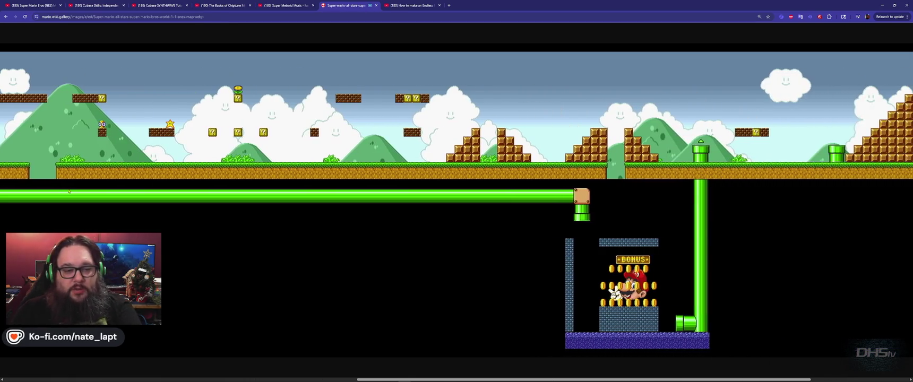
{"action": "scroll", "coordinate": [67, 191], "scroll_direction": "right", "scroll_amount": 2}
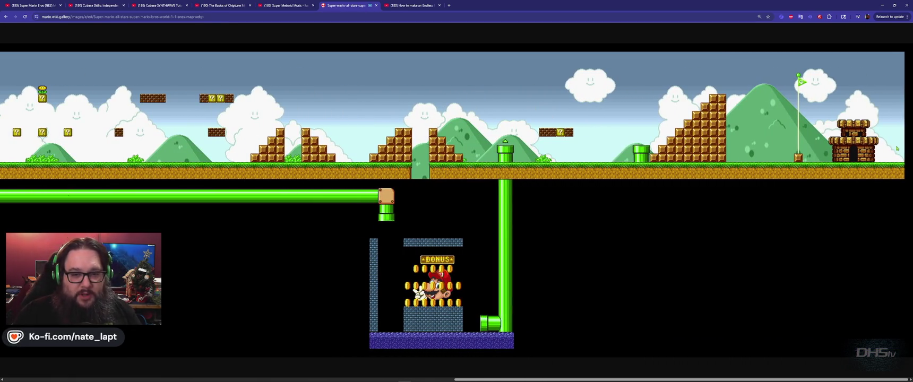
{"action": "key", "text": "alt+Left"}
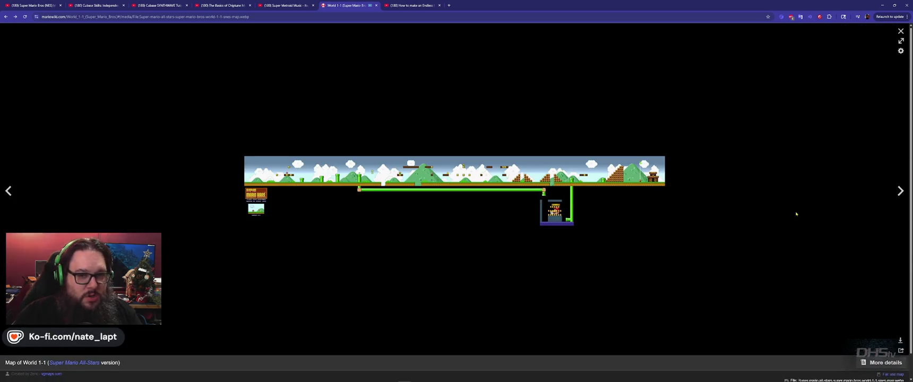
Step through three gallery images in the media viewer and close it.
{"action": "left_click", "coordinate": [901, 191]}
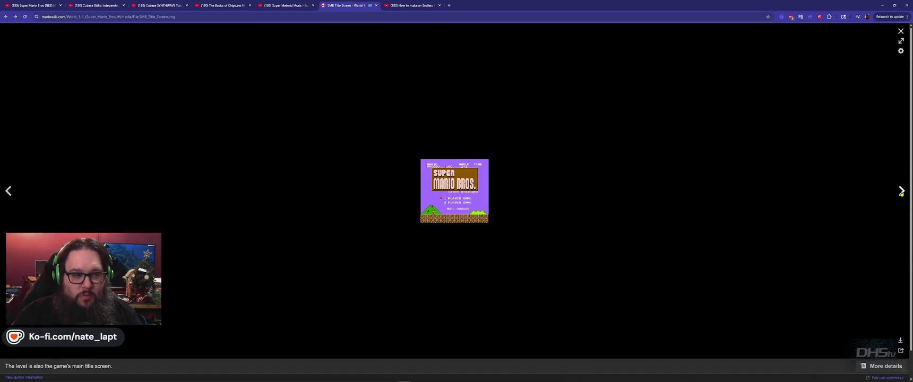
{"action": "left_click", "coordinate": [900, 192]}
{"action": "left_click", "coordinate": [900, 193]}
{"action": "key", "text": "Escape"}
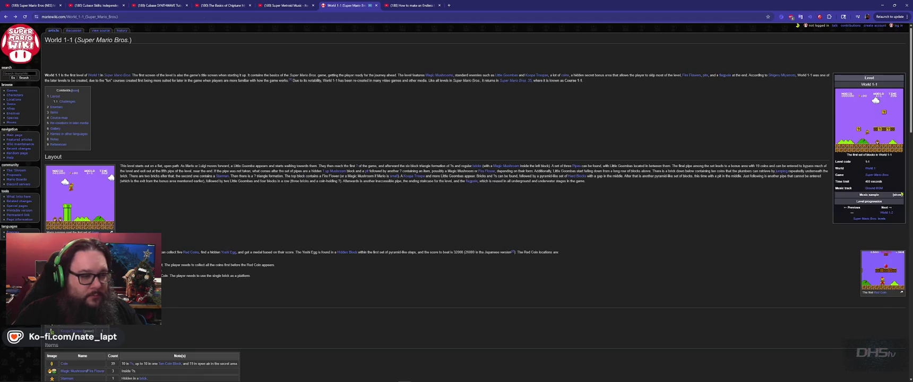
Scroll down the World 1-1 article, then go back twice to the Google results.
{"action": "scroll", "coordinate": [427, 244], "scroll_direction": "down", "scroll_amount": 10}
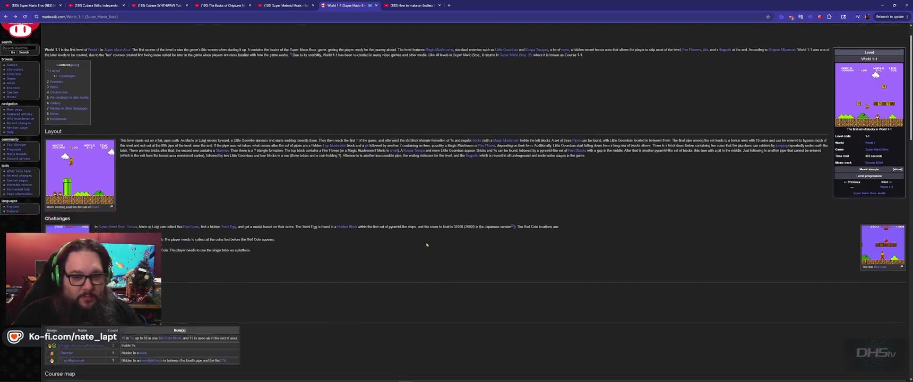
{"action": "scroll", "coordinate": [431, 256], "scroll_direction": "down", "scroll_amount": 3}
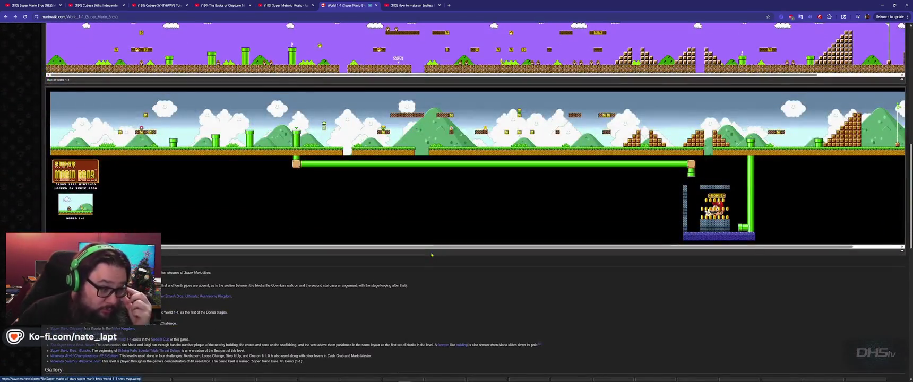
{"action": "scroll", "coordinate": [431, 255], "scroll_direction": "down", "scroll_amount": 3}
{"action": "key", "text": "alt+Left"}
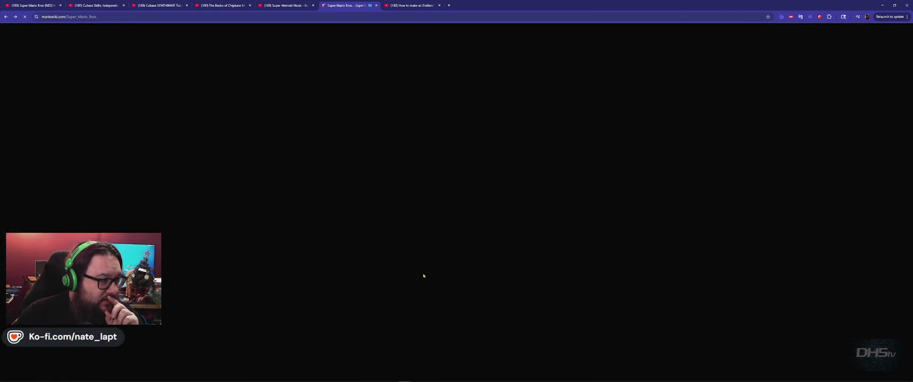
{"action": "key", "text": "alt+Left"}
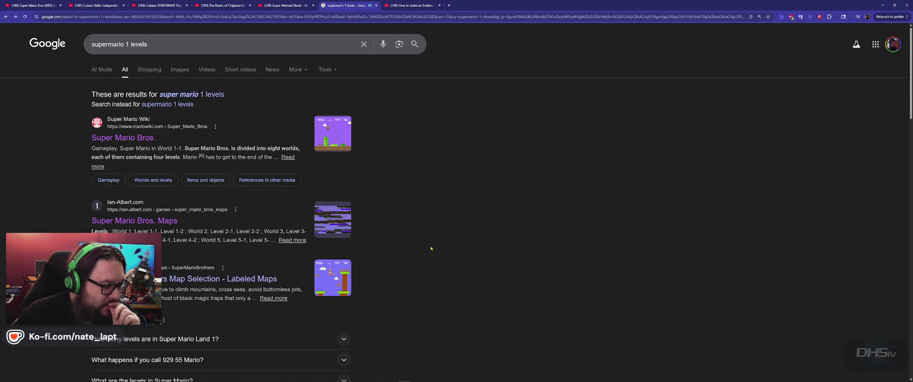
Look over NESmaps' labeled World 2-1 map, then return to the Godot editor.
{"action": "left_click", "coordinate": [255, 279]}
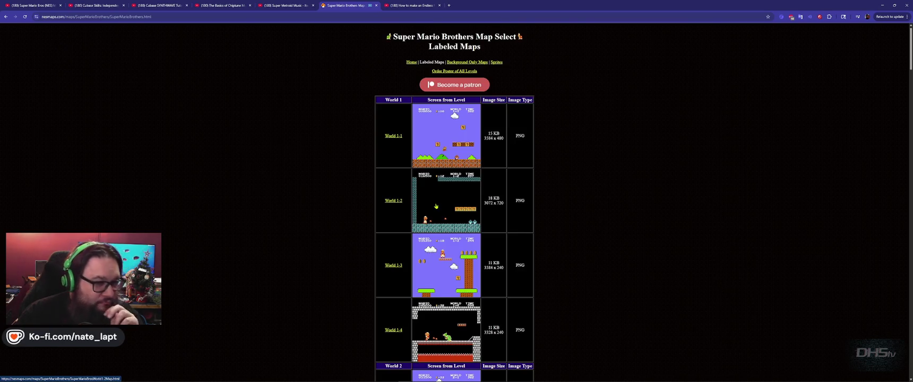
{"action": "scroll", "coordinate": [435, 212], "scroll_direction": "down", "scroll_amount": 3}
{"action": "scroll", "coordinate": [432, 219], "scroll_direction": "down", "scroll_amount": 2}
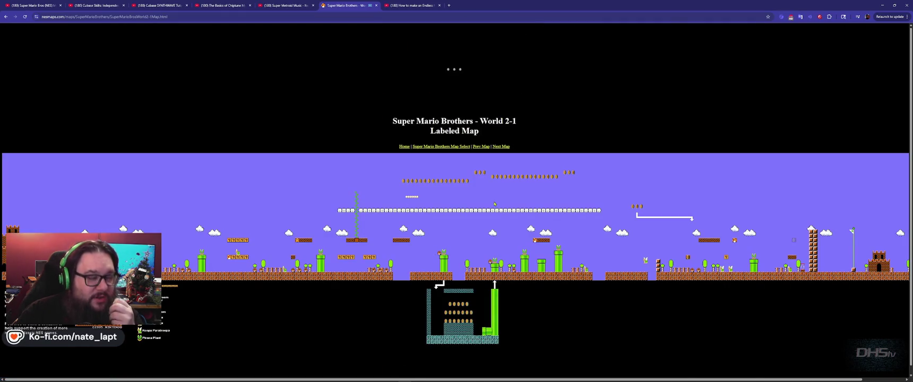
{"action": "scroll", "coordinate": [494, 203], "scroll_direction": "right", "scroll_amount": 3}
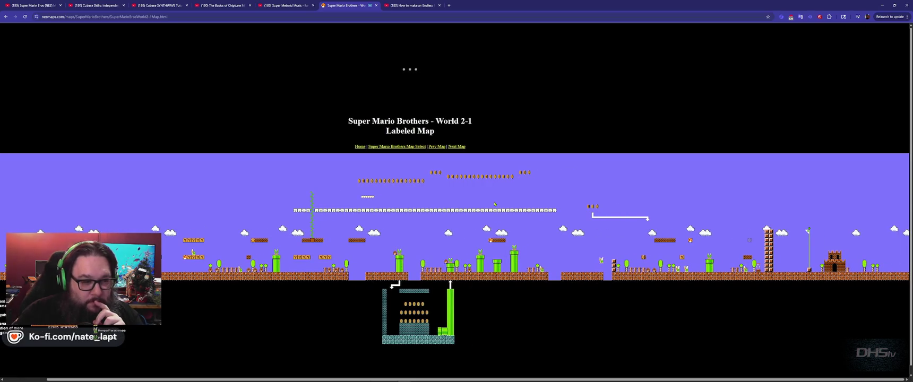
{"action": "scroll", "coordinate": [494, 203], "scroll_direction": "left", "scroll_amount": 3}
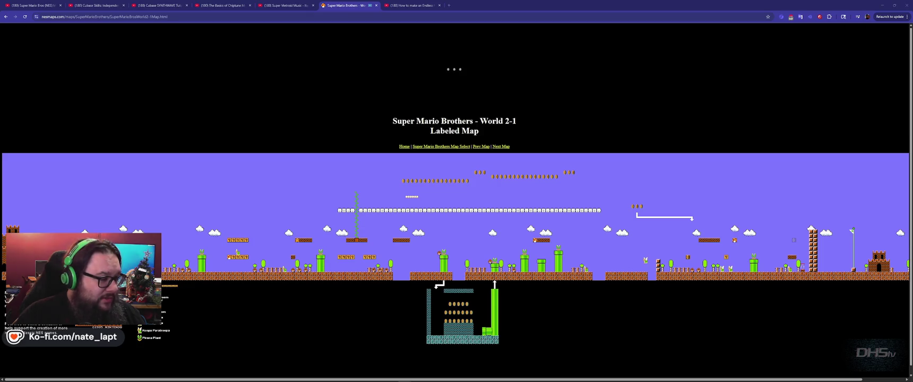
{"action": "key", "text": "alt+Tab"}
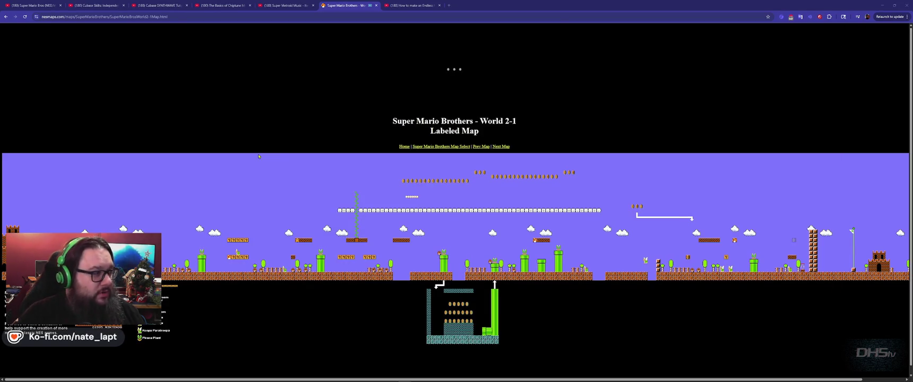
{"action": "key", "text": "alt+Tab"}
{"action": "key", "text": "alt+Tab"}
{"action": "key", "text": "alt+Tab"}
{"action": "key", "text": "alt+Tab"}
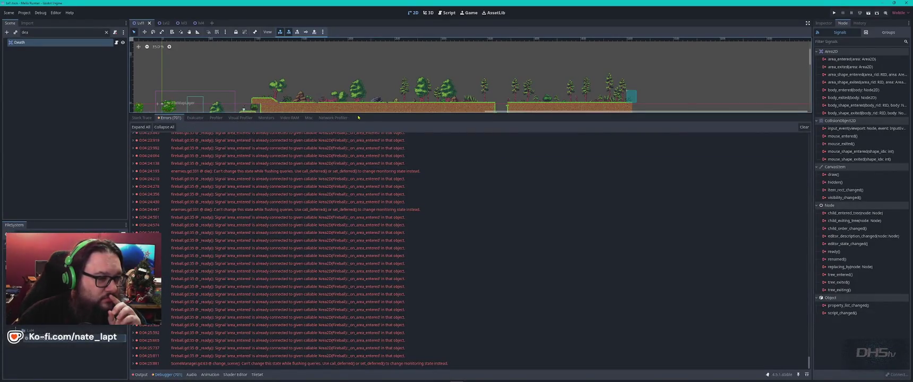
Enlarge the level view over the debugger and zoom into the level's start area.
{"action": "left_click_drag", "start_coordinate": [364, 113], "coordinate": [366, 305]}
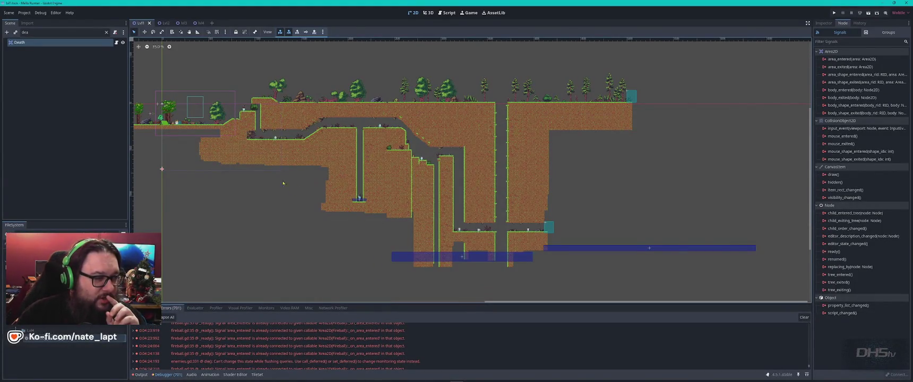
{"action": "scroll", "coordinate": [283, 183], "scroll_direction": "up", "scroll_amount": 9}
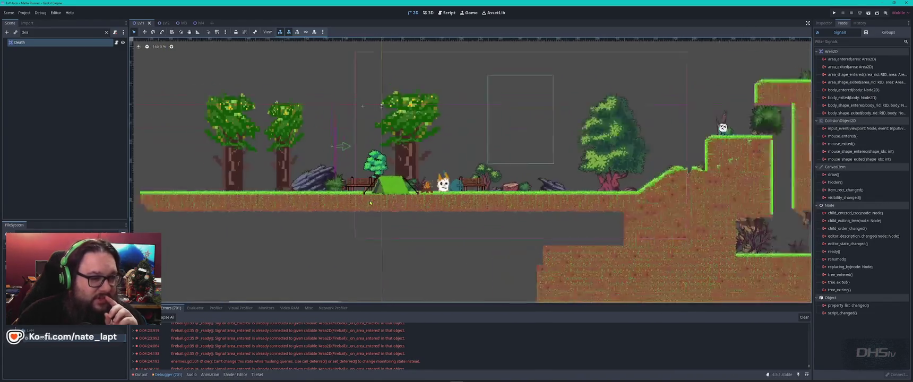
{"action": "scroll", "coordinate": [369, 202], "scroll_direction": "up", "scroll_amount": 1}
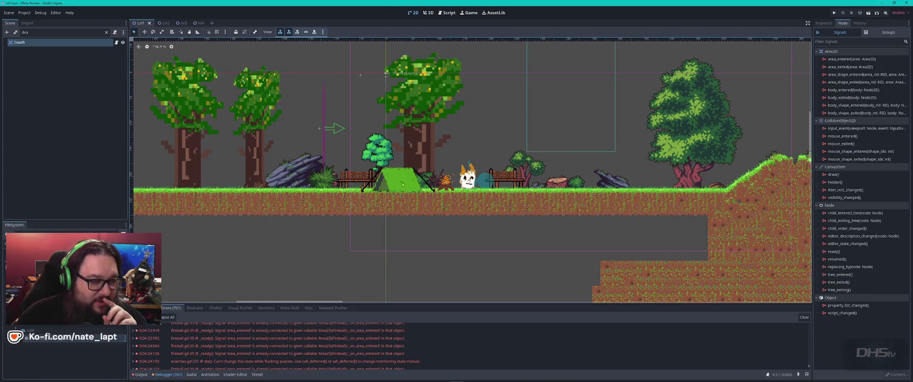
{"action": "scroll", "coordinate": [412, 182], "scroll_direction": "left", "scroll_amount": 3}
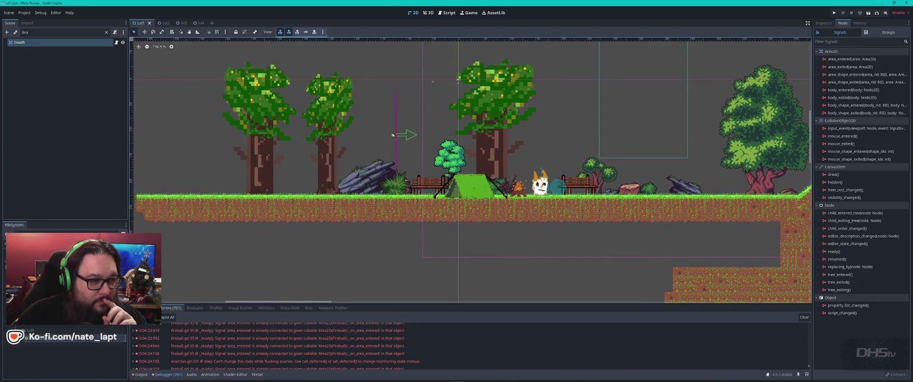
Select the collision shape beside the green arrow and drag it further left.
{"action": "left_click", "coordinate": [393, 136]}
{"action": "left_click", "coordinate": [393, 136]}
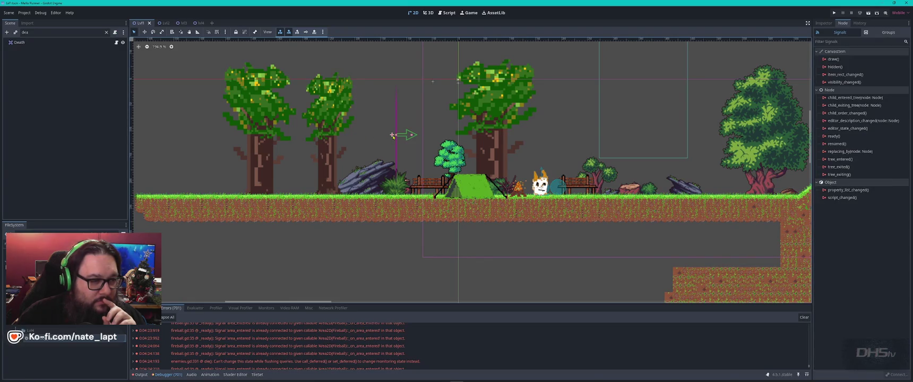
{"action": "left_click", "coordinate": [393, 136]}
{"action": "left_click", "coordinate": [390, 138]}
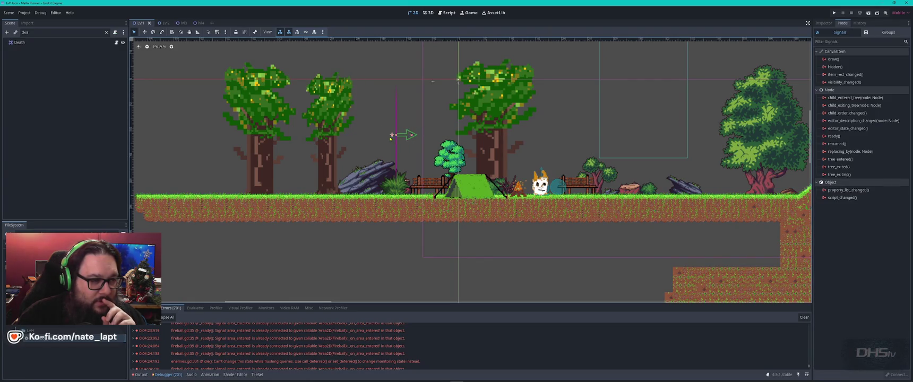
{"action": "left_click", "coordinate": [393, 136]}
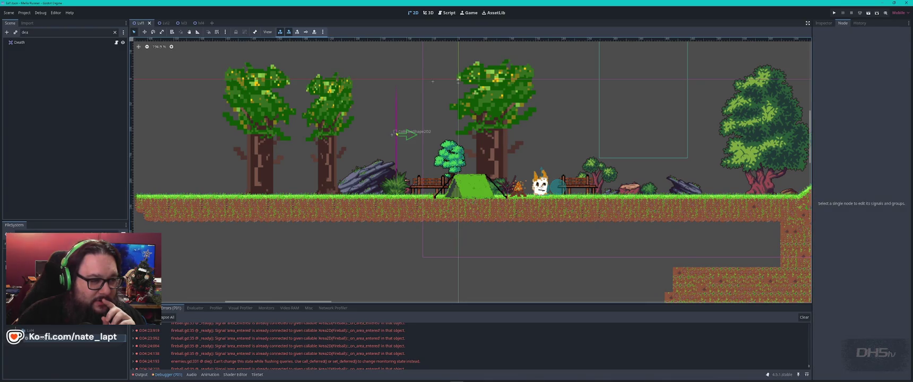
{"action": "left_click", "coordinate": [399, 139]}
{"action": "mouse_move", "coordinate": [399, 139]}
{"action": "left_mouse_down"}
{"action": "mouse_move", "coordinate": [217, 140]}
{"action": "mouse_move", "coordinate": [228, 141]}
{"action": "mouse_move", "coordinate": [207, 147]}
{"action": "left_mouse_up"}
{"action": "scroll", "coordinate": [346, 173], "scroll_direction": "down", "scroll_amount": 3}
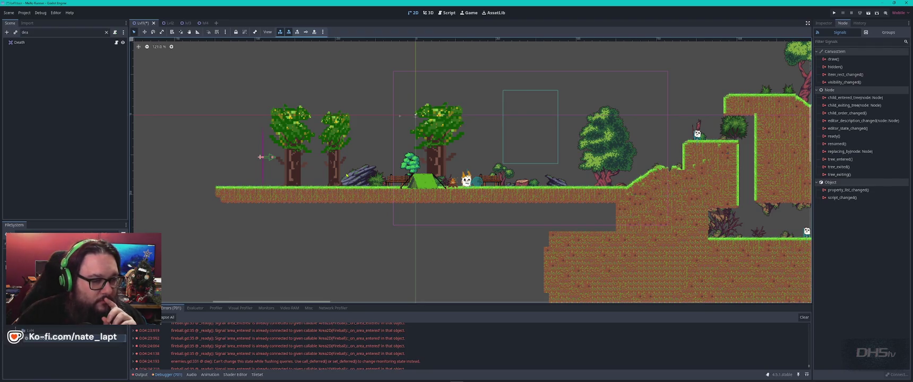
{"action": "scroll", "coordinate": [346, 174], "scroll_direction": "down", "scroll_amount": 4}
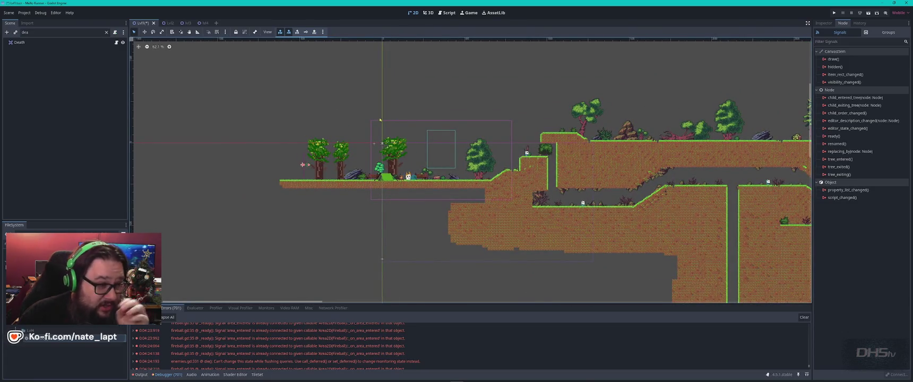
{"action": "scroll", "coordinate": [382, 144], "scroll_direction": "up", "scroll_amount": 6}
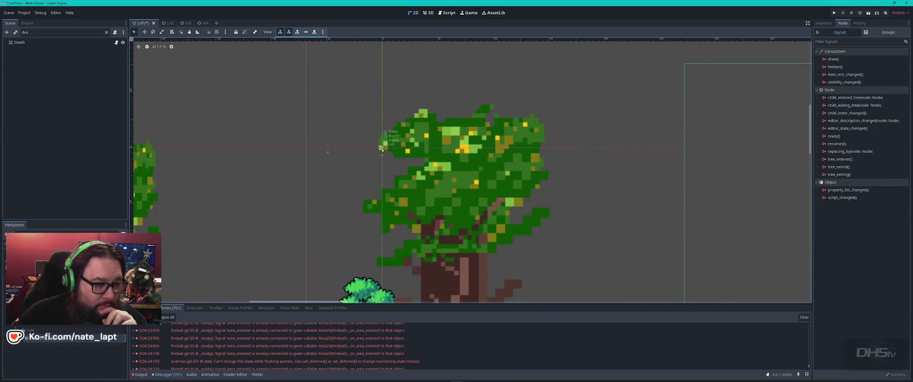
{"action": "left_click", "coordinate": [106, 32]}
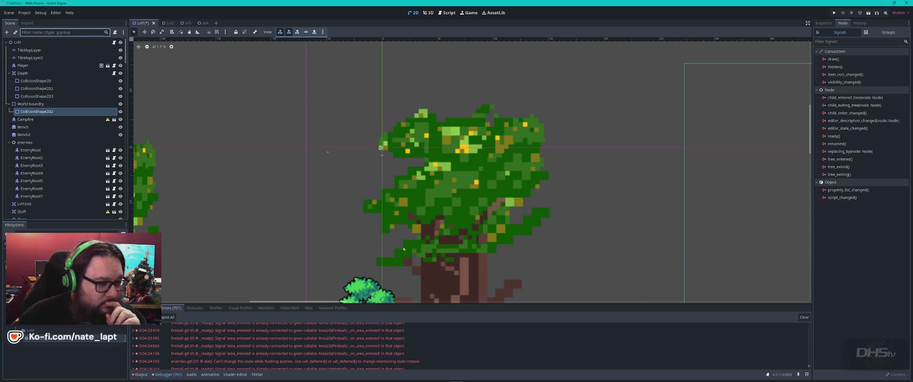
{"action": "scroll", "coordinate": [403, 248], "scroll_direction": "down", "scroll_amount": 10}
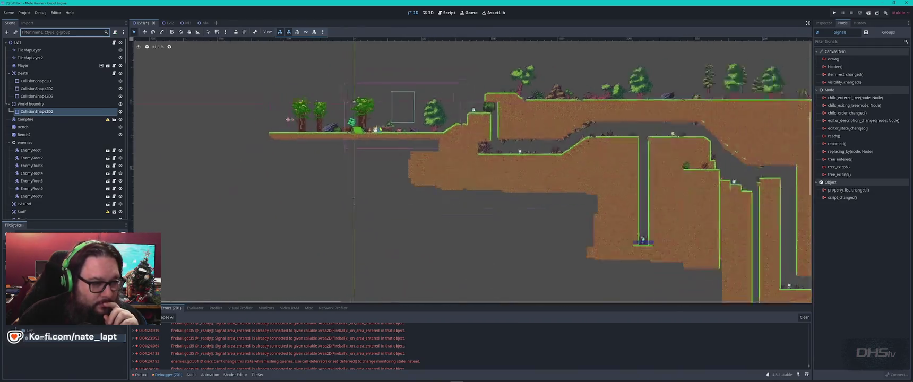
{"action": "scroll", "coordinate": [380, 128], "scroll_direction": "down", "scroll_amount": 15}
{"action": "scroll", "coordinate": [378, 175], "scroll_direction": "up", "scroll_amount": 20}
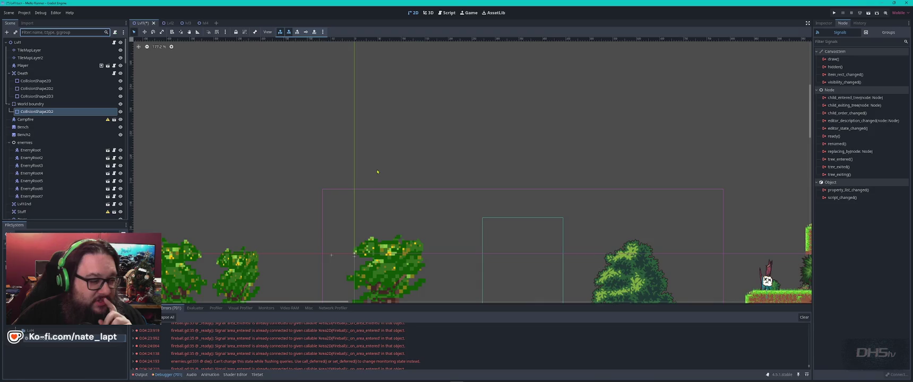
{"action": "scroll", "coordinate": [378, 172], "scroll_direction": "down", "scroll_amount": 5}
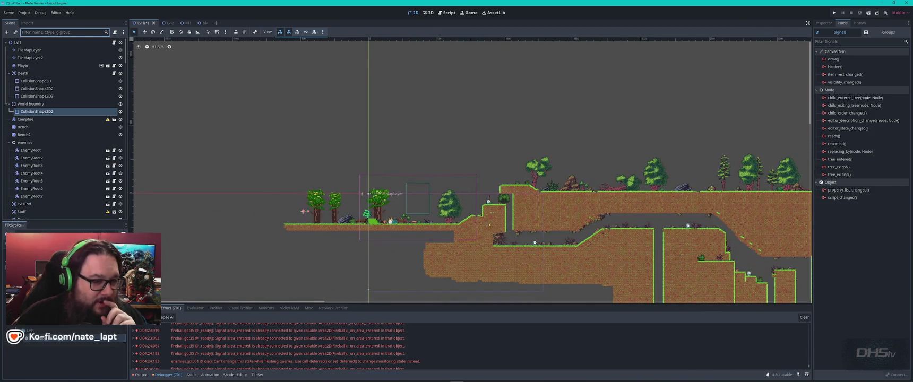
{"action": "scroll", "coordinate": [490, 226], "scroll_direction": "right", "scroll_amount": 5}
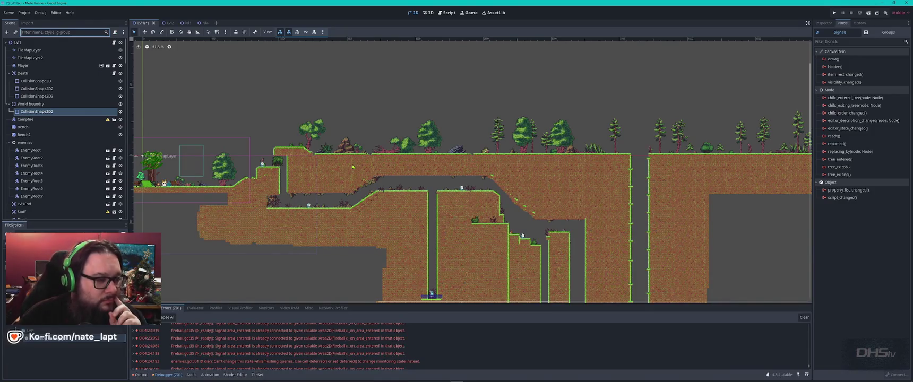
{"action": "scroll", "coordinate": [408, 168], "scroll_direction": "down", "scroll_amount": 4}
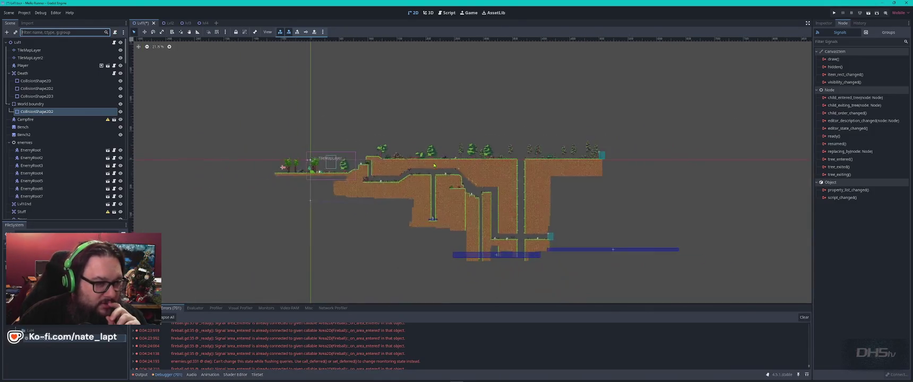
{"action": "scroll", "coordinate": [434, 166], "scroll_direction": "up", "scroll_amount": 4}
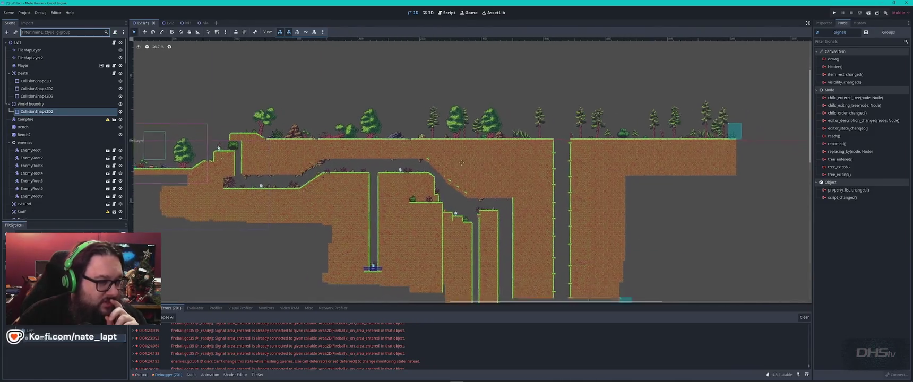
{"action": "left_click", "coordinate": [45, 43]}
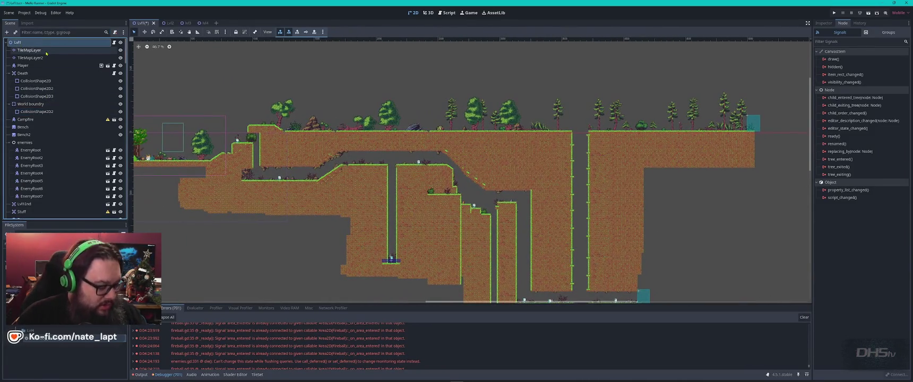
{"action": "key", "text": "ctrl+a"}
{"action": "type", "text": "backgr"}
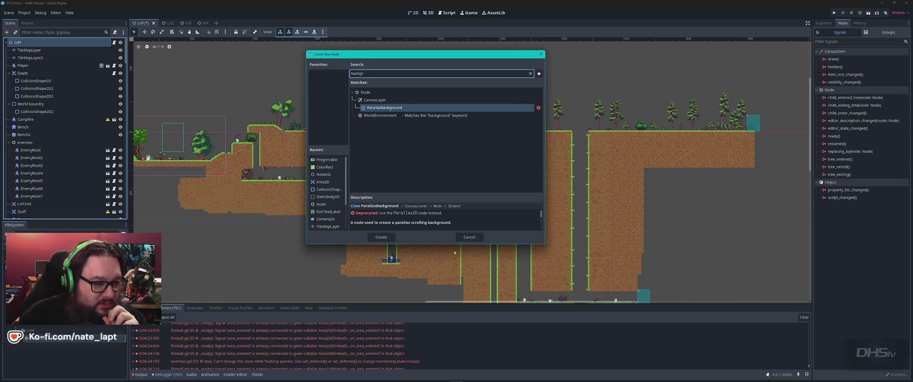
{"action": "left_click", "coordinate": [469, 237]}
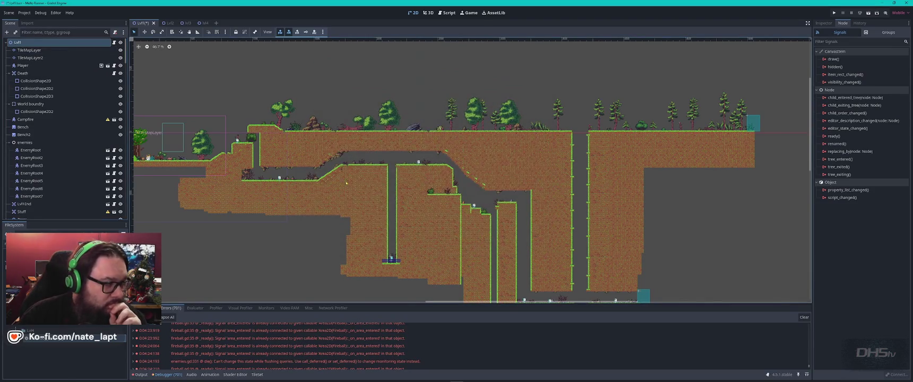
{"action": "left_click", "coordinate": [124, 58]}
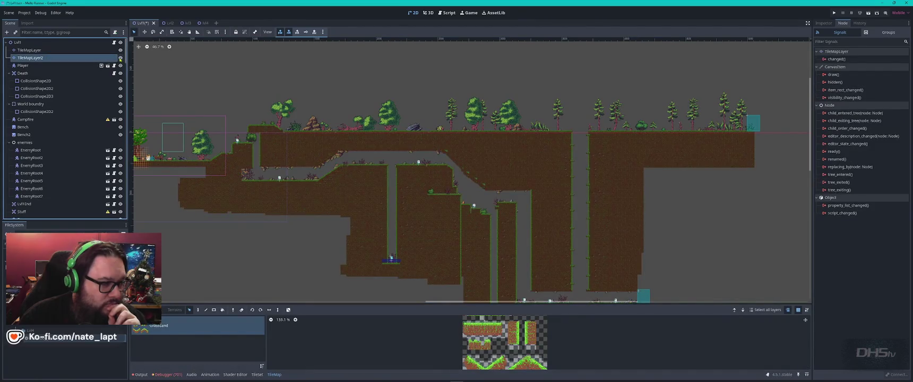
Compare TileMapLayer2's tent tiles with the ground TileMapLayer, ending on the ground layer.
{"action": "mouse_move", "coordinate": [223, 202]}
{"action": "left_mouse_down"}
{"action": "mouse_move", "coordinate": [255, 210]}
{"action": "mouse_move", "coordinate": [357, 171]}
{"action": "left_mouse_up"}
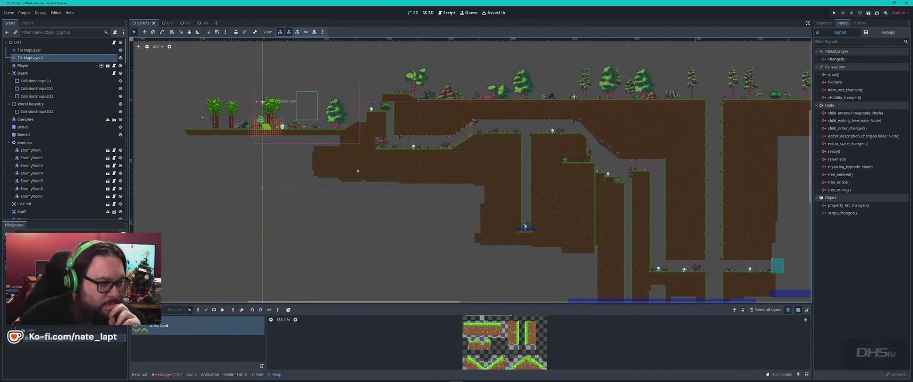
{"action": "scroll", "coordinate": [358, 171], "scroll_direction": "up", "scroll_amount": 9}
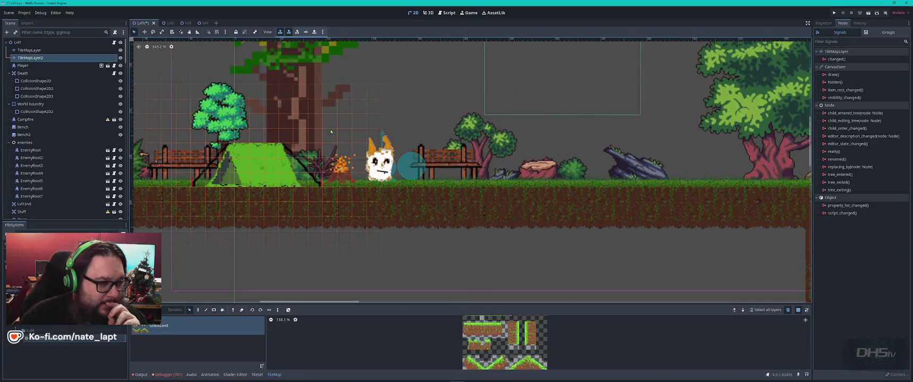
{"action": "left_click", "coordinate": [106, 49]}
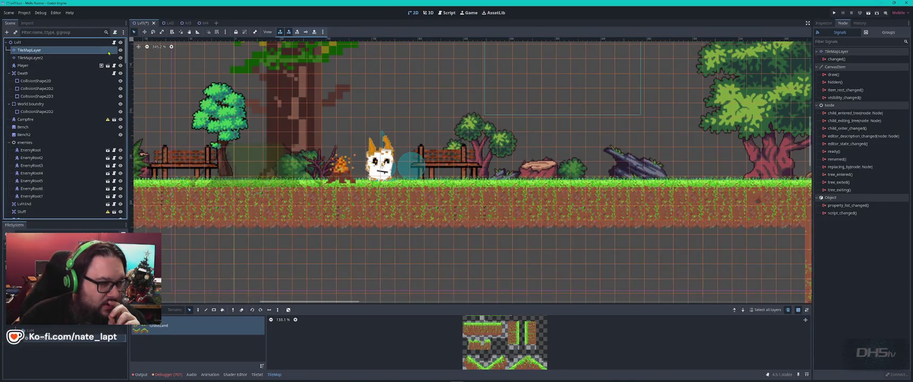
{"action": "left_click", "coordinate": [106, 58]}
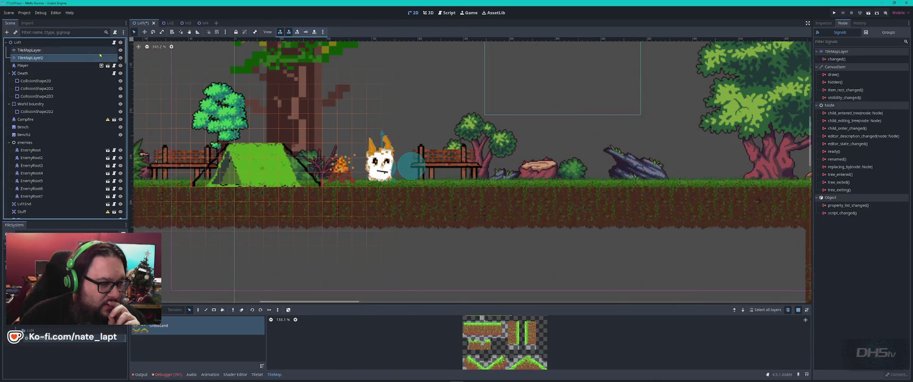
{"action": "left_click", "coordinate": [99, 52]}
{"action": "left_click", "coordinate": [100, 58]}
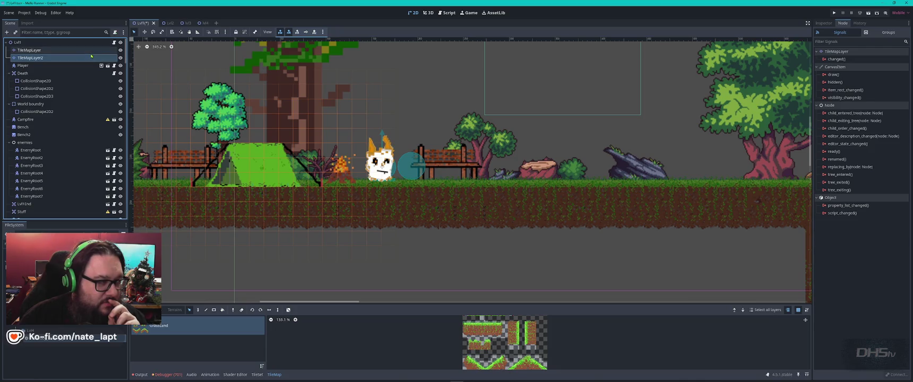
{"action": "left_click", "coordinate": [87, 51]}
Pan and zoom across Lvl1's terrain and collision shapes, then save the scene.
{"action": "scroll", "coordinate": [378, 201], "scroll_direction": "down", "scroll_amount": 10}
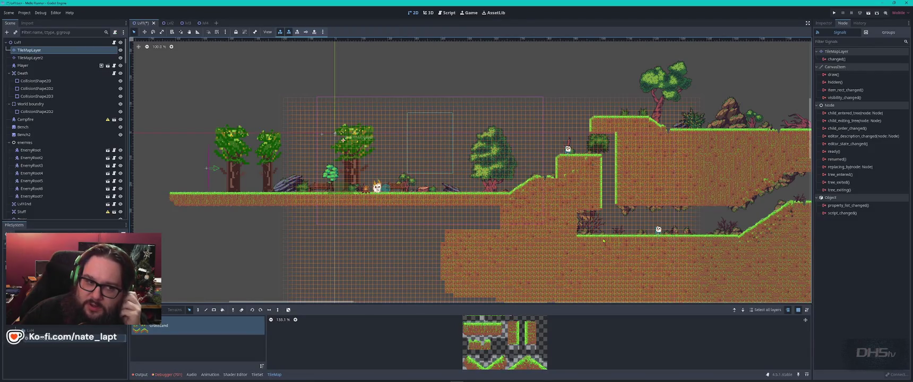
{"action": "scroll", "coordinate": [604, 241], "scroll_direction": "right", "scroll_amount": 10}
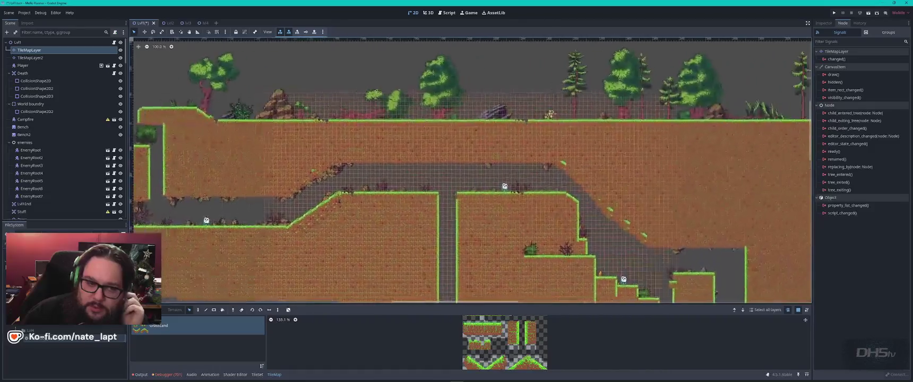
{"action": "scroll", "coordinate": [587, 219], "scroll_direction": "right", "scroll_amount": 1}
{"action": "scroll", "coordinate": [587, 219], "scroll_direction": "up", "scroll_amount": 3}
{"action": "scroll", "coordinate": [588, 220], "scroll_direction": "down", "scroll_amount": 3}
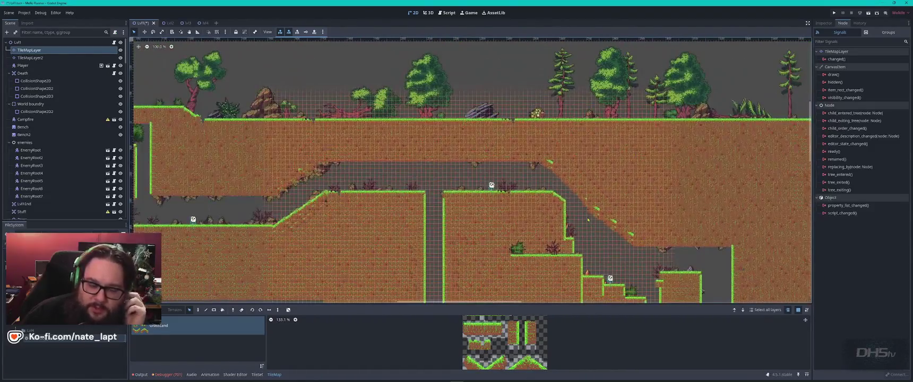
{"action": "scroll", "coordinate": [588, 219], "scroll_direction": "down", "scroll_amount": 3}
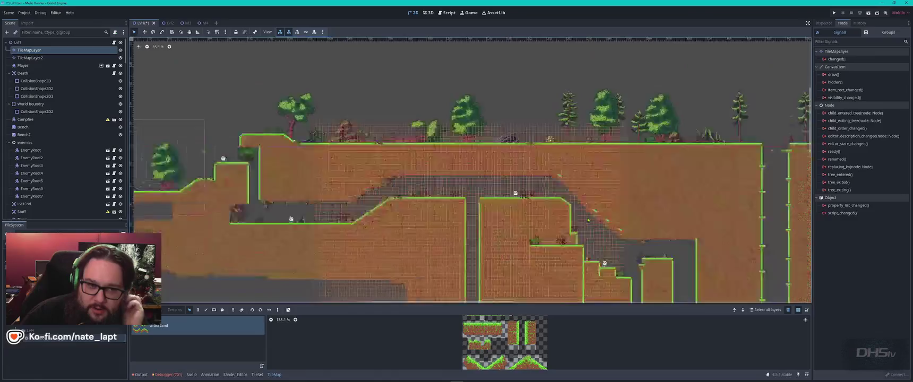
{"action": "left_click_drag", "start_coordinate": [685, 233], "coordinate": [391, 180]}
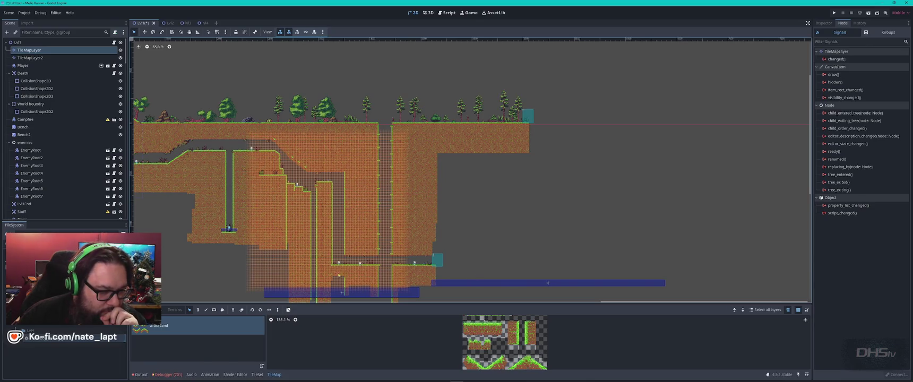
{"action": "scroll", "coordinate": [234, 144], "scroll_direction": "up", "scroll_amount": 5}
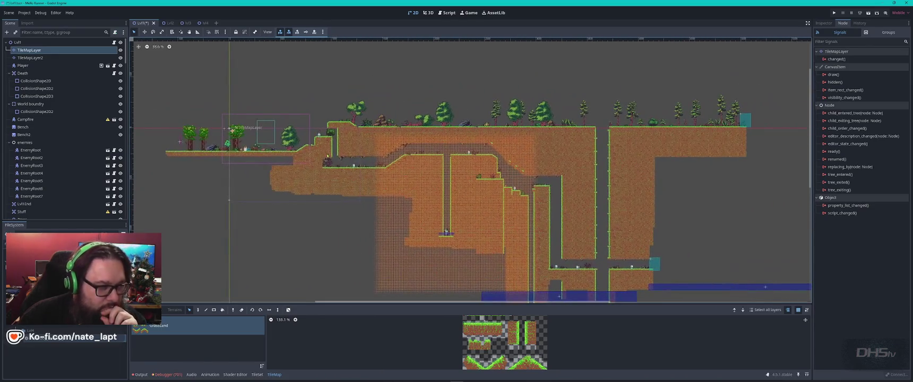
{"action": "left_click_drag", "start_coordinate": [321, 151], "coordinate": [480, 264]}
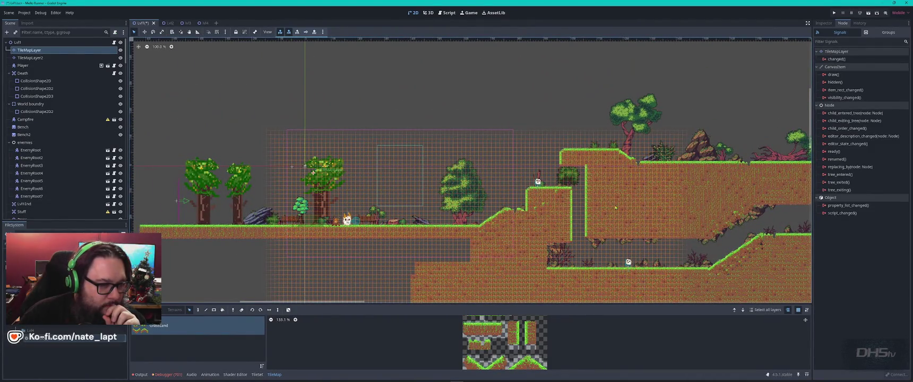
{"action": "scroll", "coordinate": [313, 173], "scroll_direction": "right", "scroll_amount": 5}
{"action": "scroll", "coordinate": [313, 173], "scroll_direction": "right", "scroll_amount": 10}
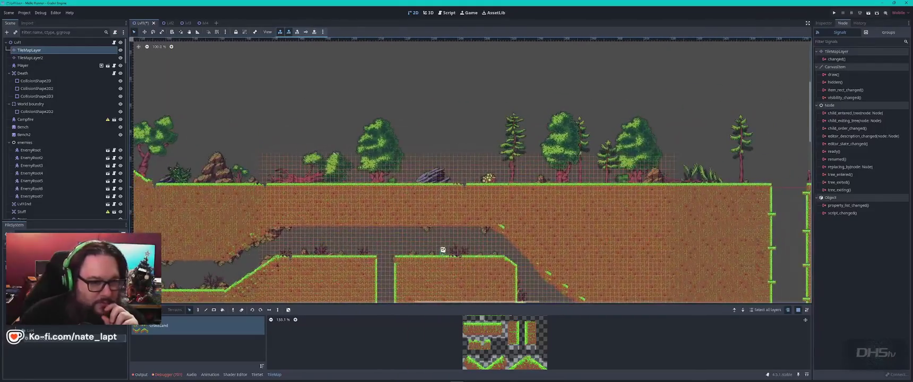
{"action": "scroll", "coordinate": [599, 219], "scroll_direction": "down", "scroll_amount": 5}
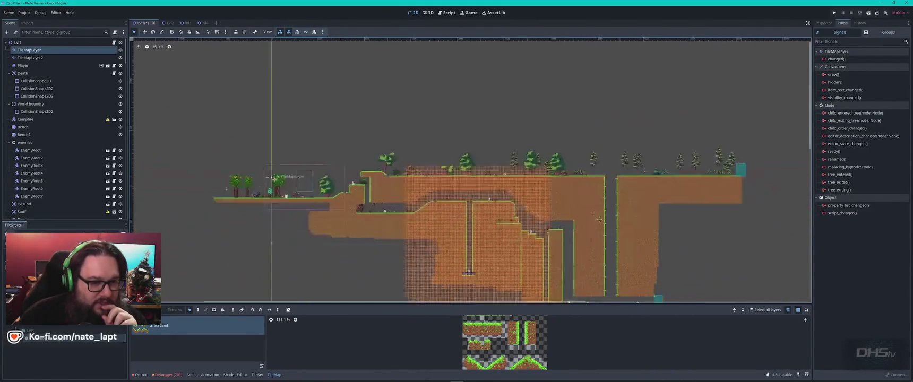
{"action": "left_click_drag", "start_coordinate": [599, 219], "coordinate": [447, 151]}
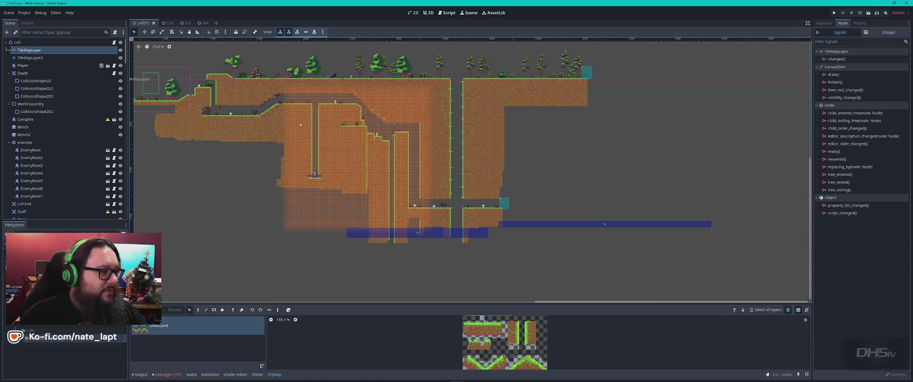
{"action": "key", "text": "ctrl+s"}
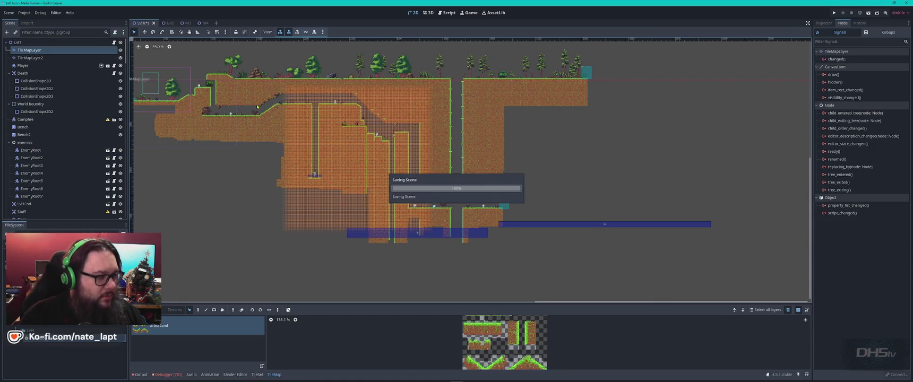
Filter Project Settings' Input Map by 'duck', clear the filter and close the dialog.
{"action": "left_click", "coordinate": [24, 13]}
{"action": "left_click", "coordinate": [34, 20]}
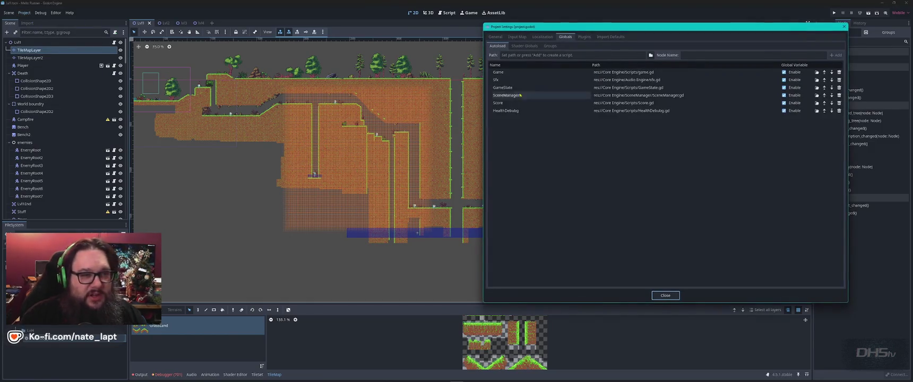
{"action": "left_click_drag", "start_coordinate": [604, 27], "coordinate": [500, 71]}
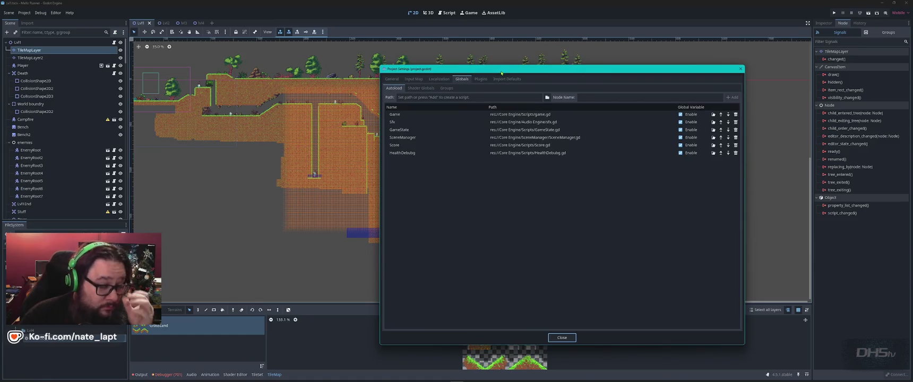
{"action": "left_click", "coordinate": [415, 79]}
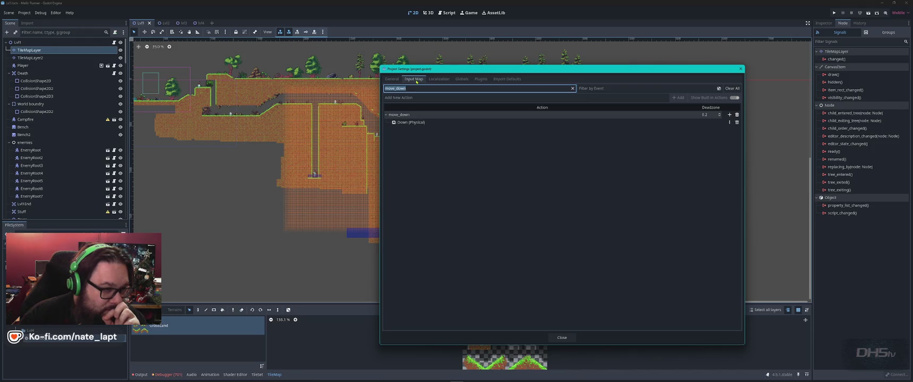
{"action": "left_click", "coordinate": [572, 88]}
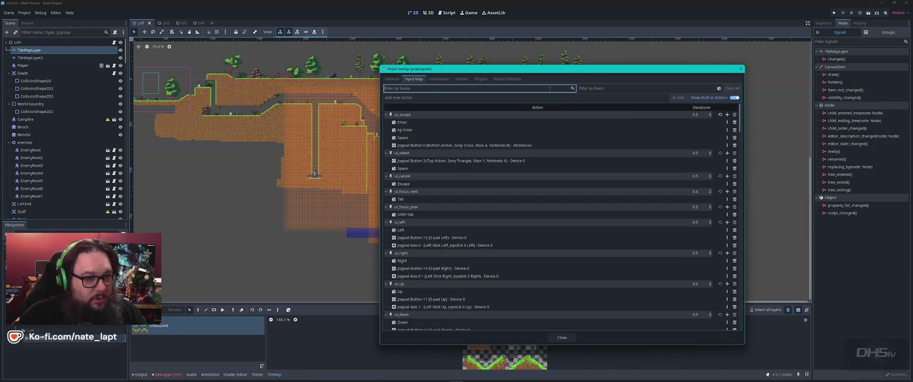
{"action": "type", "text": "duck"}
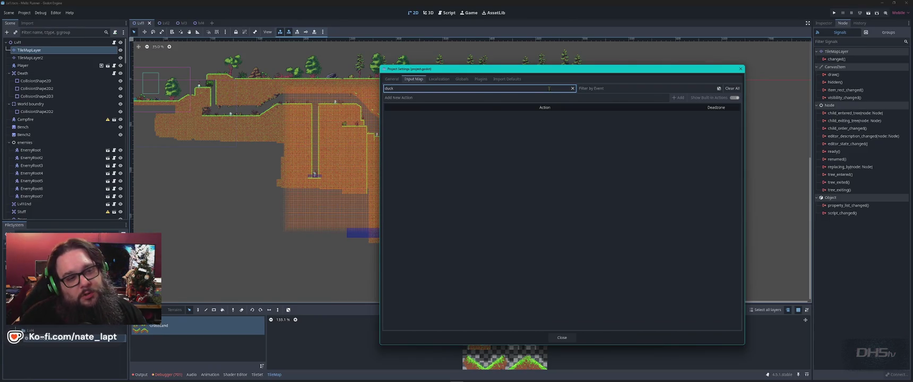
{"action": "left_click", "coordinate": [573, 89]}
{"action": "key", "text": "Escape"}
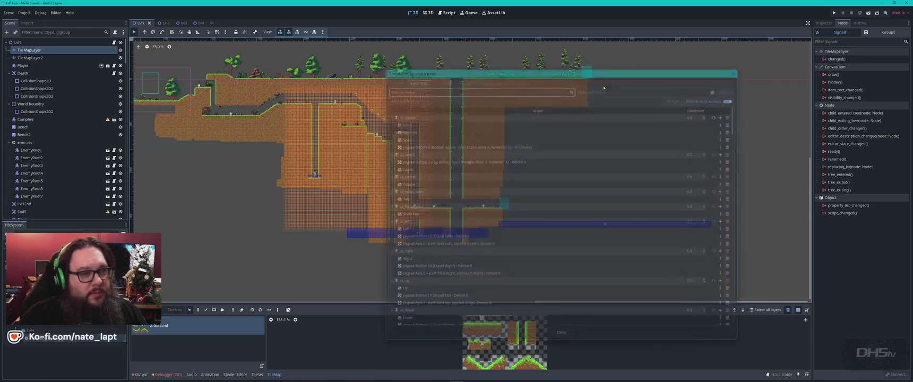
{"action": "left_click", "coordinate": [447, 12]}
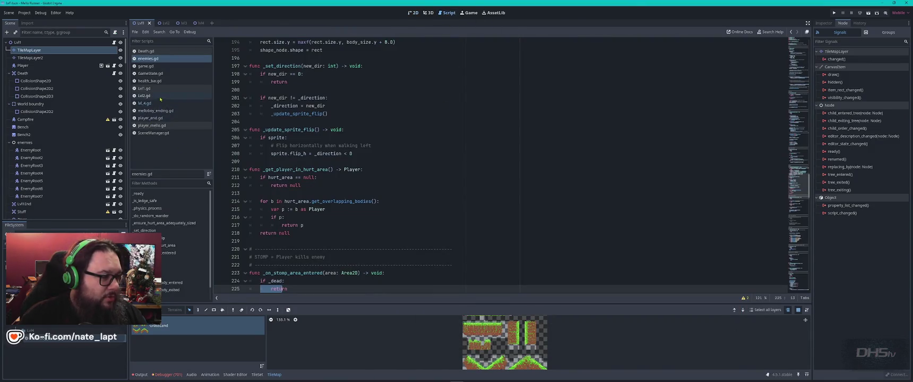
Open player_mello.gd and search it for 'duck', scrolling through the matches.
{"action": "left_click", "coordinate": [196, 126]}
{"action": "left_click", "coordinate": [511, 197]}
{"action": "key", "text": "ctrl+f"}
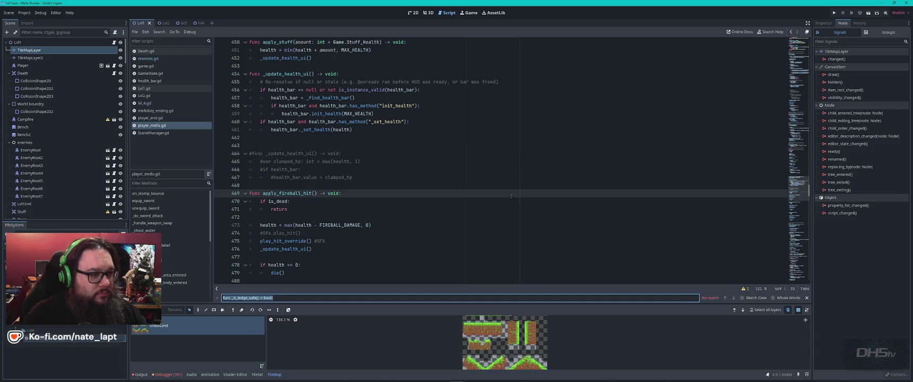
{"action": "type", "text": "duck"}
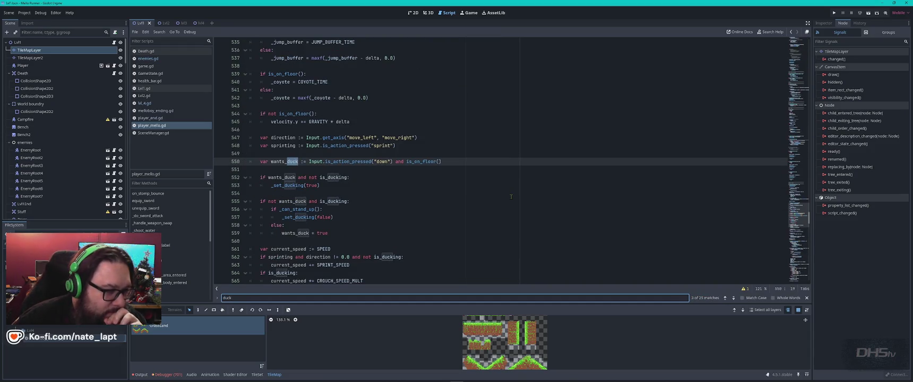
{"action": "scroll", "coordinate": [495, 192], "scroll_direction": "down", "scroll_amount": 2}
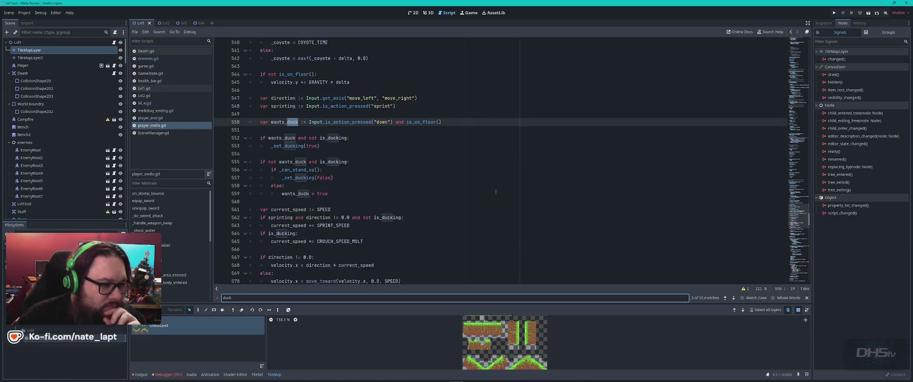
{"action": "scroll", "coordinate": [496, 192], "scroll_direction": "down", "scroll_amount": 1}
Search the script for 'jump' and scroll through the results around the duck animation line.
{"action": "key", "text": "BackSpace"}
{"action": "key", "text": "BackSpace"}
{"action": "key", "text": "BackSpace"}
{"action": "type", "text": "jump"}
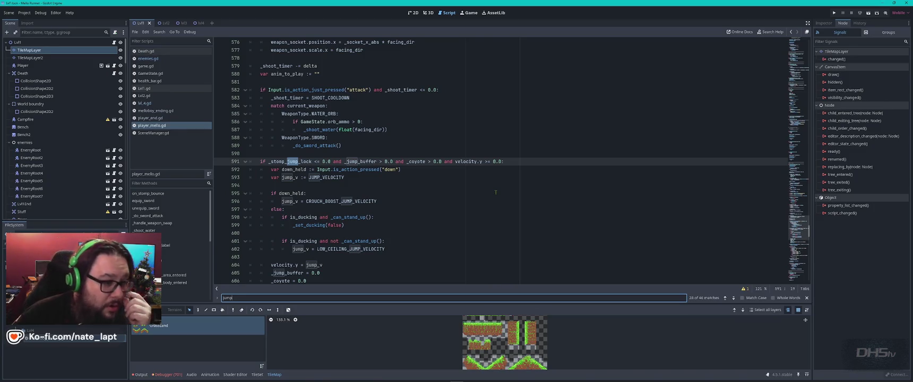
{"action": "scroll", "coordinate": [476, 189], "scroll_direction": "down", "scroll_amount": 5}
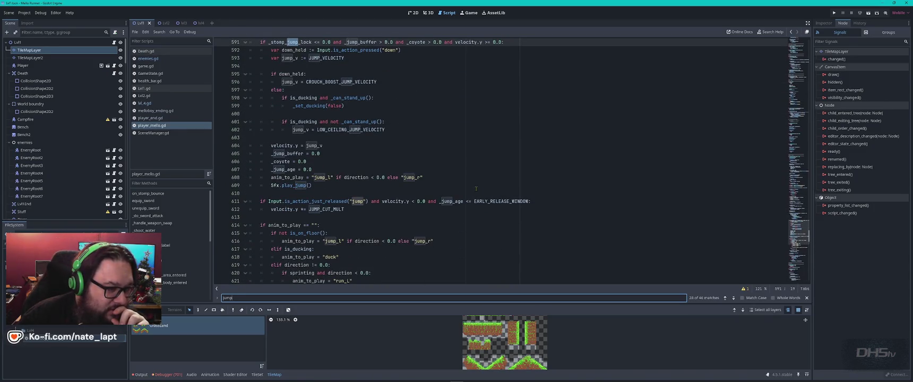
{"action": "scroll", "coordinate": [476, 188], "scroll_direction": "down", "scroll_amount": 4}
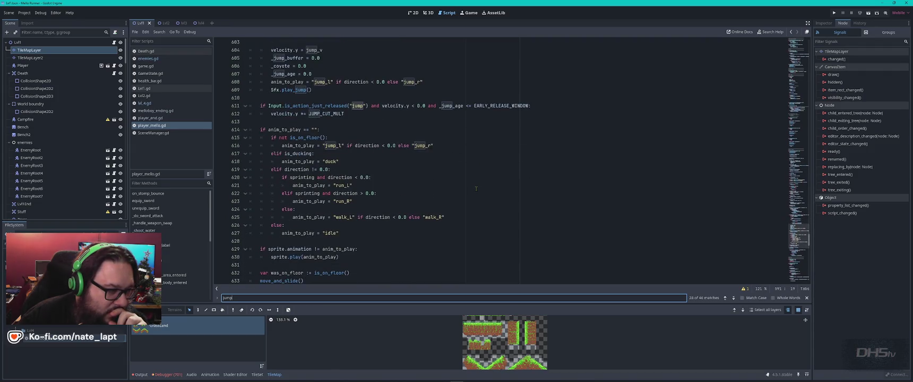
{"action": "left_click", "coordinate": [349, 161]}
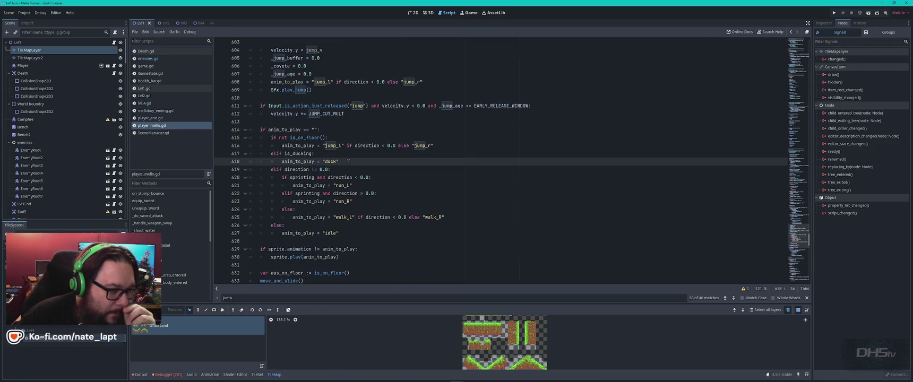
{"action": "scroll", "coordinate": [382, 174], "scroll_direction": "down", "scroll_amount": 6}
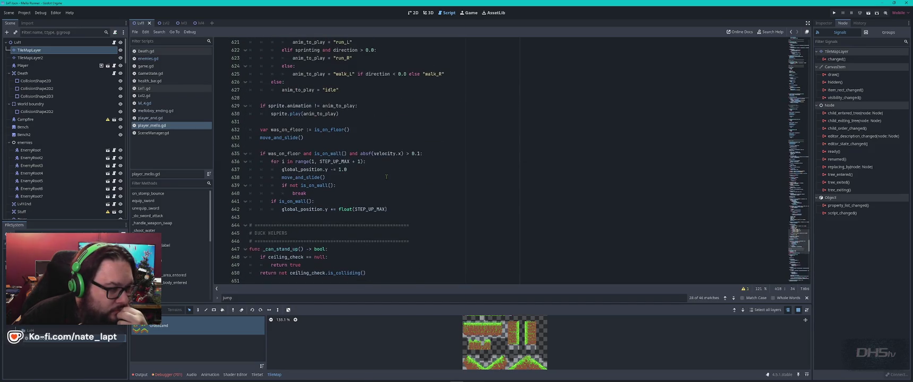
{"action": "scroll", "coordinate": [386, 177], "scroll_direction": "down", "scroll_amount": 7}
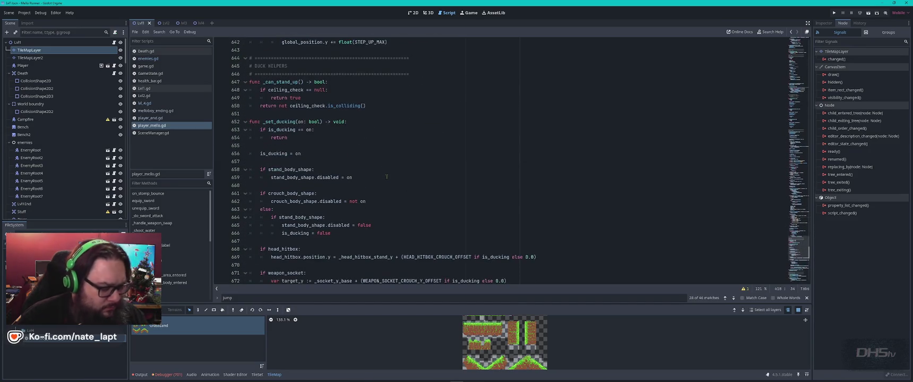
{"action": "key", "text": "ctrl+f"}
{"action": "type", "text": "duck"}
{"action": "key", "text": "Return"}
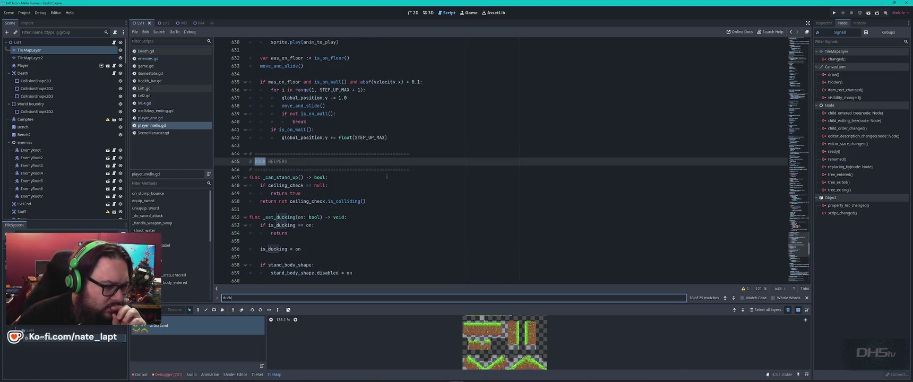
{"action": "scroll", "coordinate": [386, 177], "scroll_direction": "down", "scroll_amount": 4}
{"action": "scroll", "coordinate": [387, 182], "scroll_direction": "down", "scroll_amount": 5}
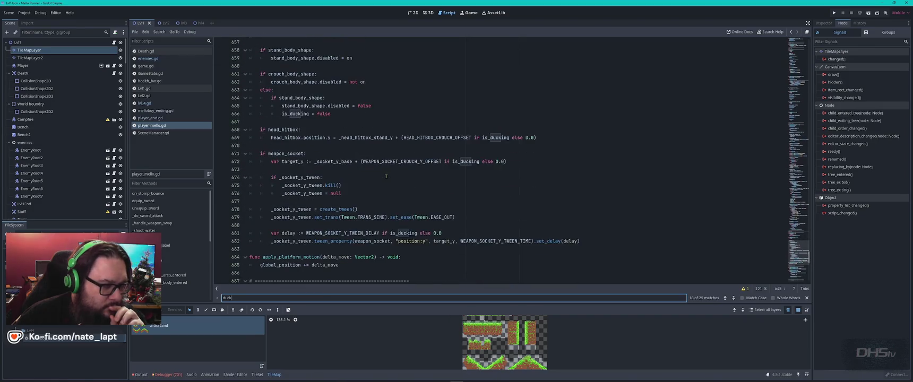
{"action": "scroll", "coordinate": [386, 176], "scroll_direction": "down", "scroll_amount": 6}
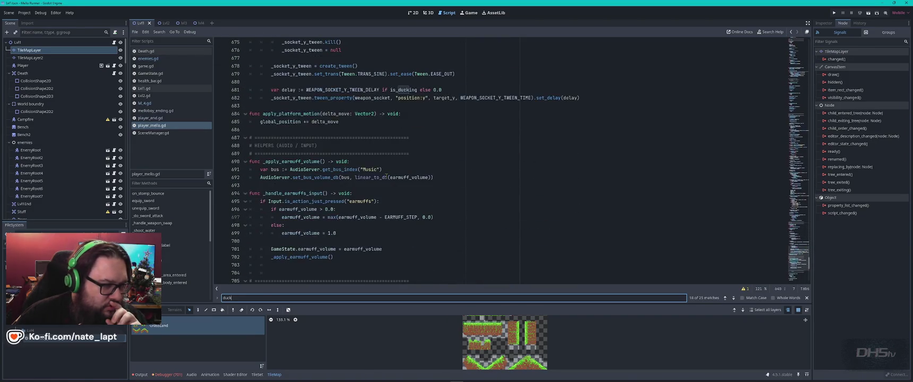
{"action": "scroll", "coordinate": [386, 176], "scroll_direction": "down", "scroll_amount": 6}
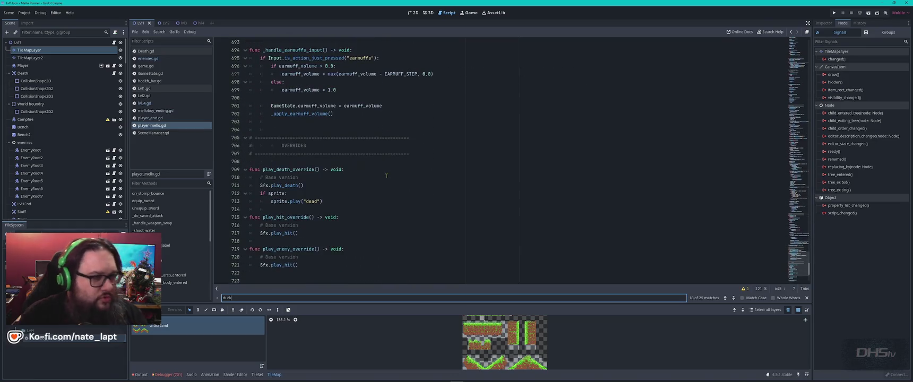
{"action": "scroll", "coordinate": [386, 176], "scroll_direction": "down", "scroll_amount": 6}
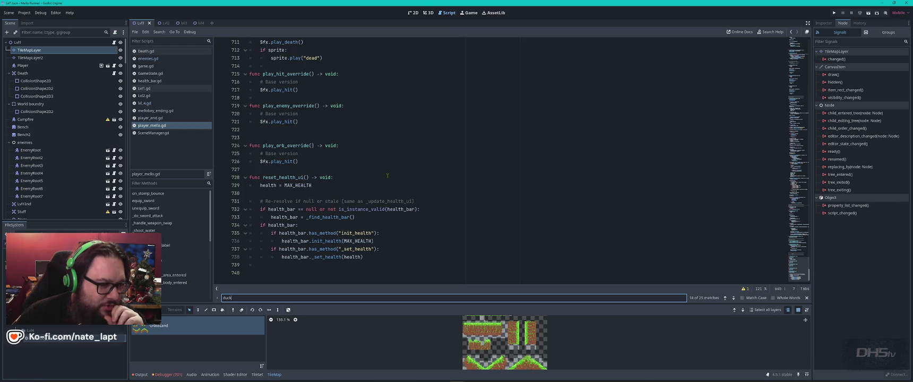
{"action": "scroll", "coordinate": [387, 176], "scroll_direction": "up", "scroll_amount": 16}
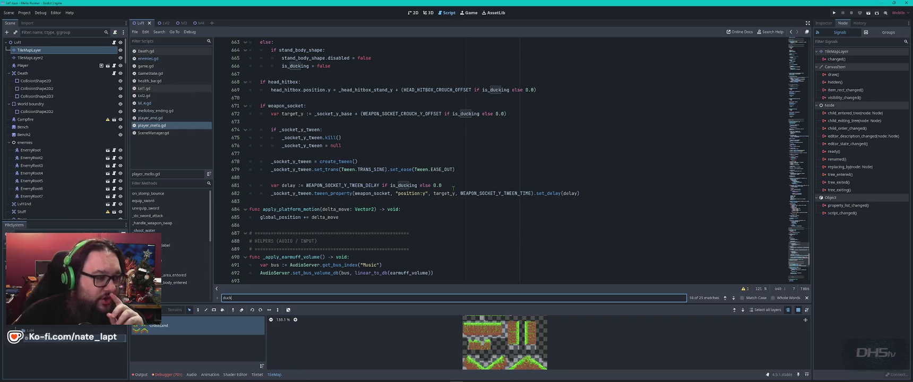
{"action": "scroll", "coordinate": [453, 188], "scroll_direction": "up", "scroll_amount": 2}
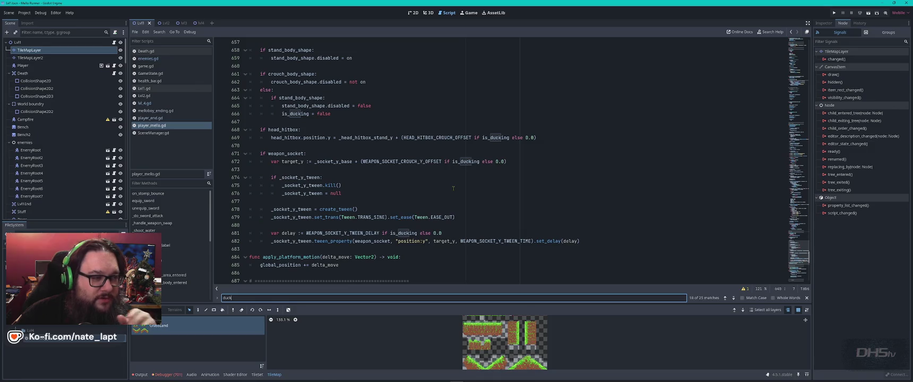
{"action": "scroll", "coordinate": [454, 189], "scroll_direction": "up", "scroll_amount": 2}
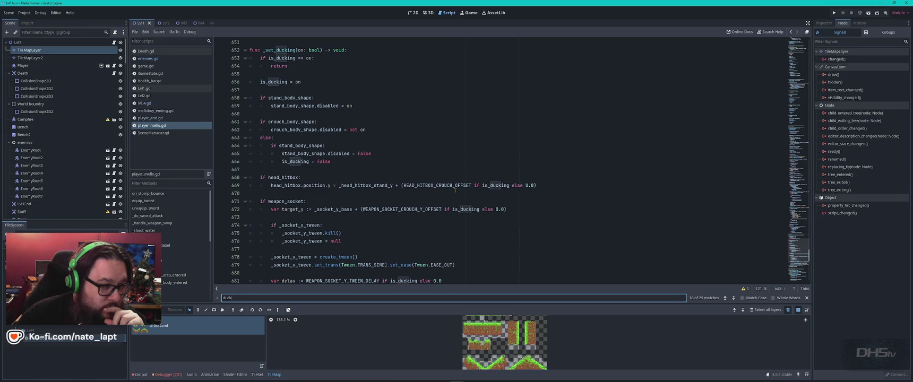
{"action": "scroll", "coordinate": [454, 189], "scroll_direction": "up", "scroll_amount": 4}
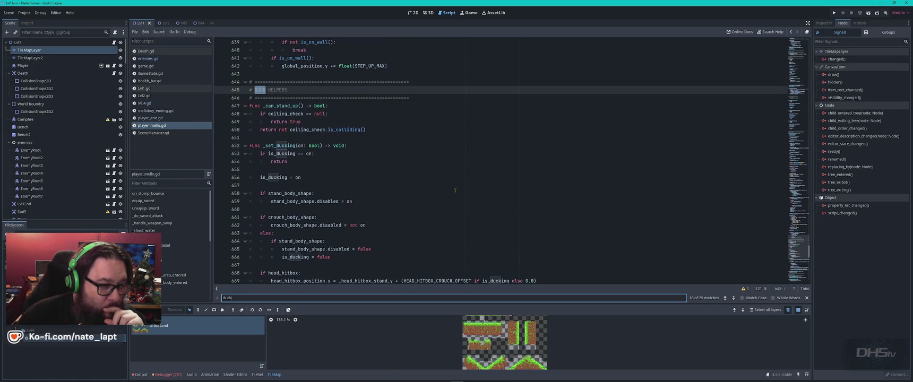
{"action": "scroll", "coordinate": [454, 189], "scroll_direction": "down", "scroll_amount": 2}
{"action": "left_click", "coordinate": [455, 189]}
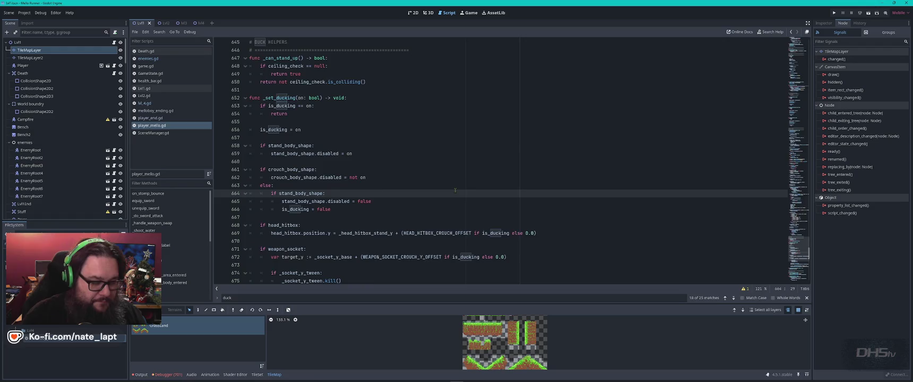
{"action": "key", "text": "ctrl+Home"}
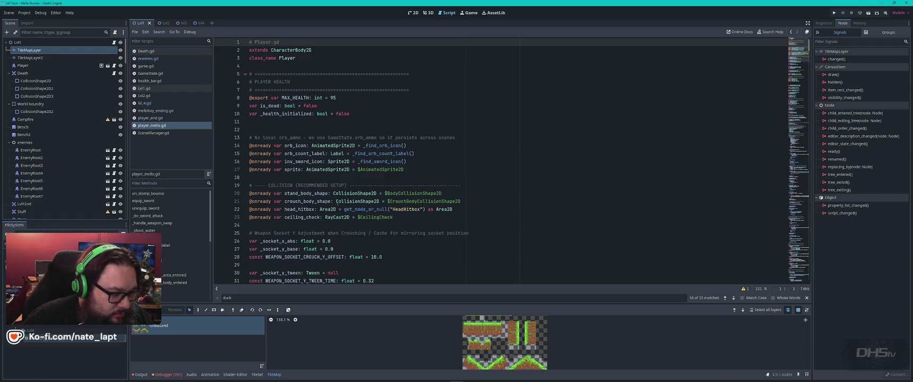
Scroll from the COLLISION section through player_mello.gd to the jump variant constants.
{"action": "double_click", "coordinate": [308, 202]}
{"action": "left_click", "coordinate": [379, 185]}
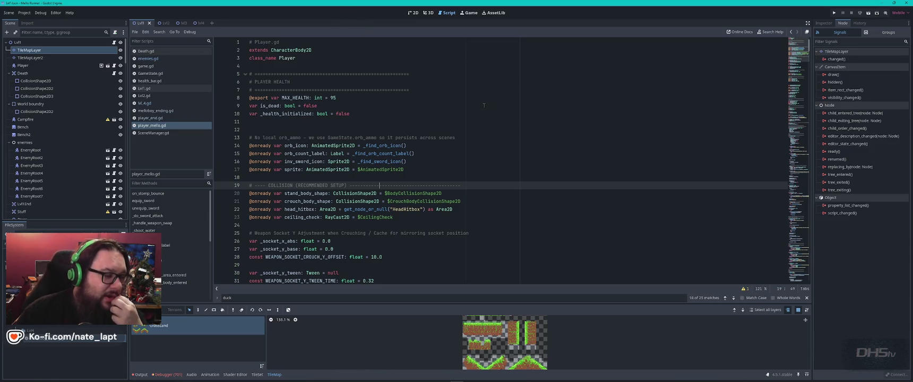
{"action": "scroll", "coordinate": [472, 102], "scroll_direction": "down", "scroll_amount": 3}
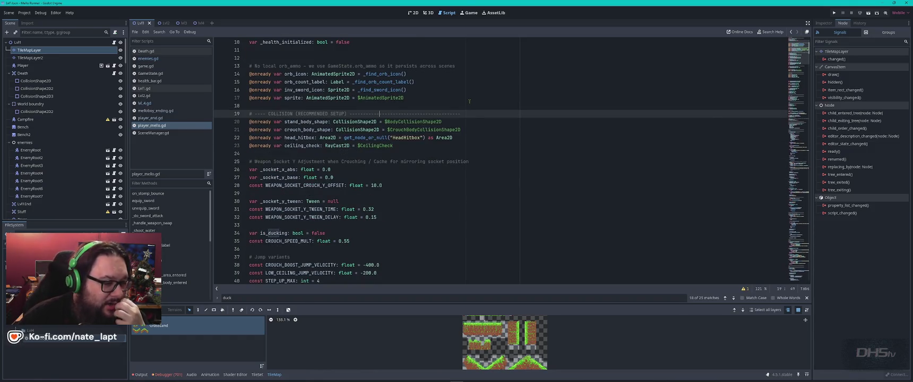
{"action": "scroll", "coordinate": [470, 102], "scroll_direction": "down", "scroll_amount": 3}
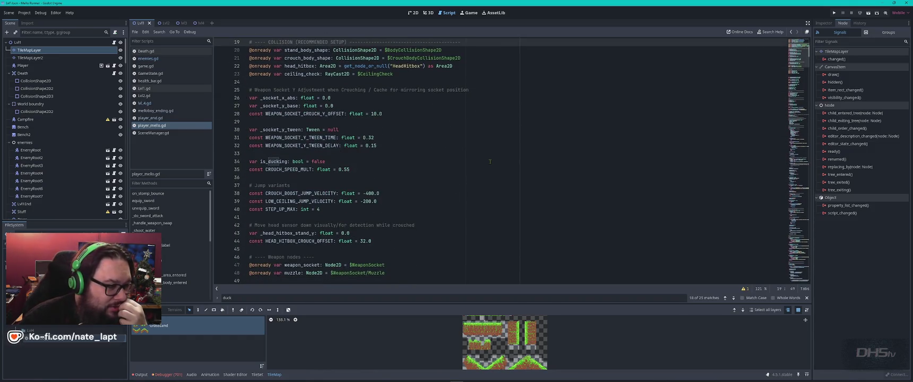
{"action": "scroll", "coordinate": [490, 165], "scroll_direction": "down", "scroll_amount": 2}
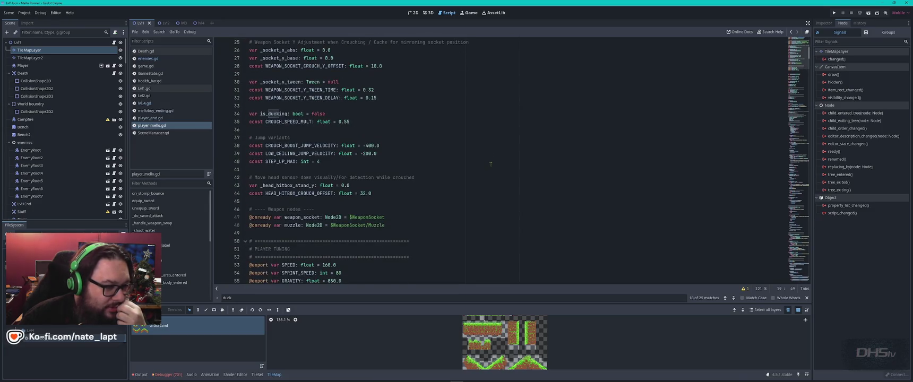
{"action": "scroll", "coordinate": [491, 165], "scroll_direction": "down", "scroll_amount": 3}
{"action": "scroll", "coordinate": [490, 164], "scroll_direction": "down", "scroll_amount": 3}
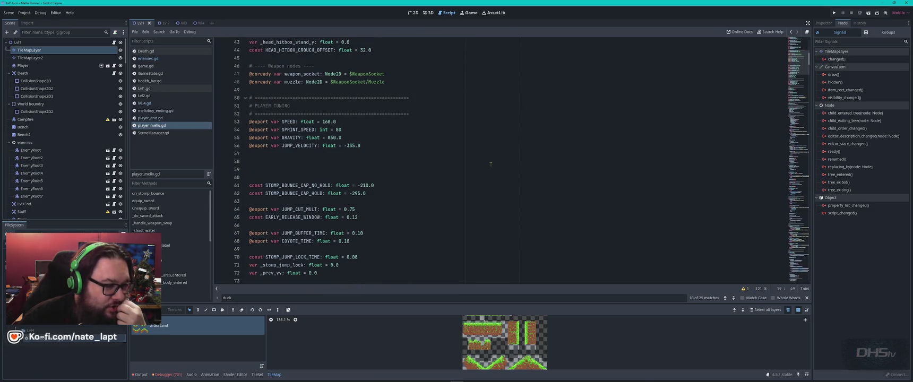
{"action": "scroll", "coordinate": [490, 164], "scroll_direction": "down", "scroll_amount": 2}
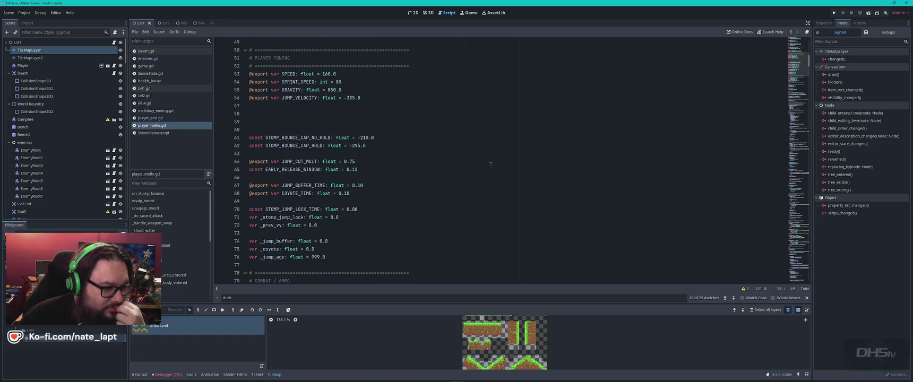
{"action": "scroll", "coordinate": [490, 164], "scroll_direction": "down", "scroll_amount": 2}
{"action": "scroll", "coordinate": [490, 165], "scroll_direction": "down", "scroll_amount": 4}
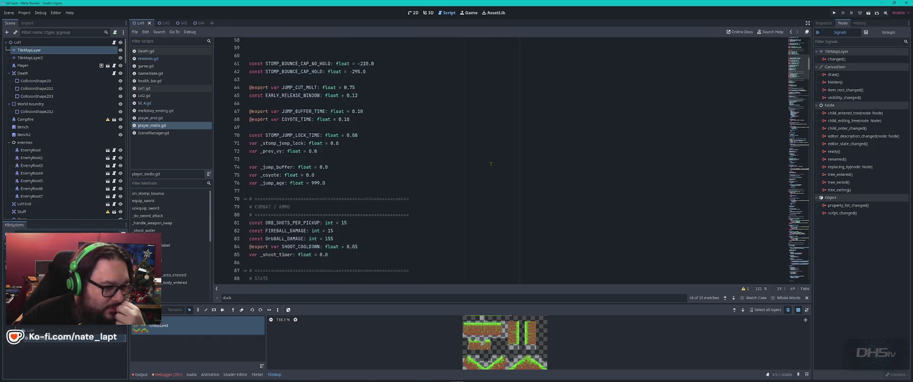
{"action": "scroll", "coordinate": [490, 164], "scroll_direction": "down", "scroll_amount": 2}
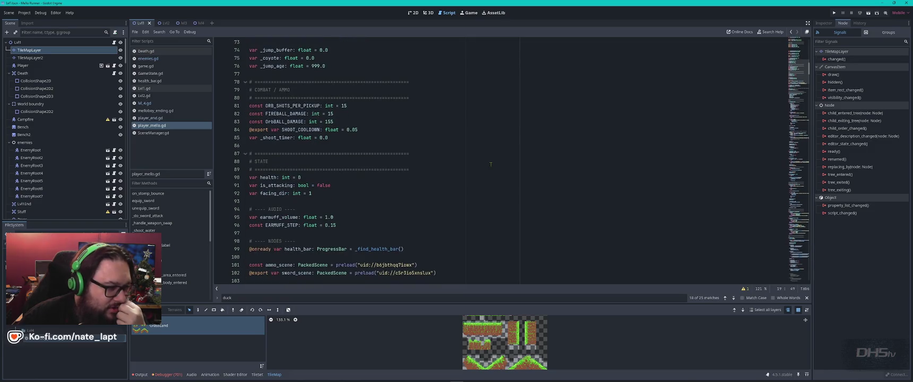
{"action": "scroll", "coordinate": [490, 165], "scroll_direction": "up", "scroll_amount": 7}
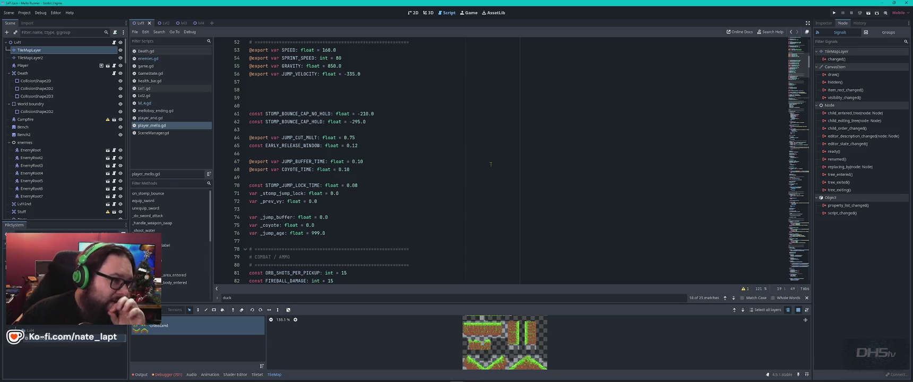
{"action": "scroll", "coordinate": [490, 165], "scroll_direction": "up", "scroll_amount": 2}
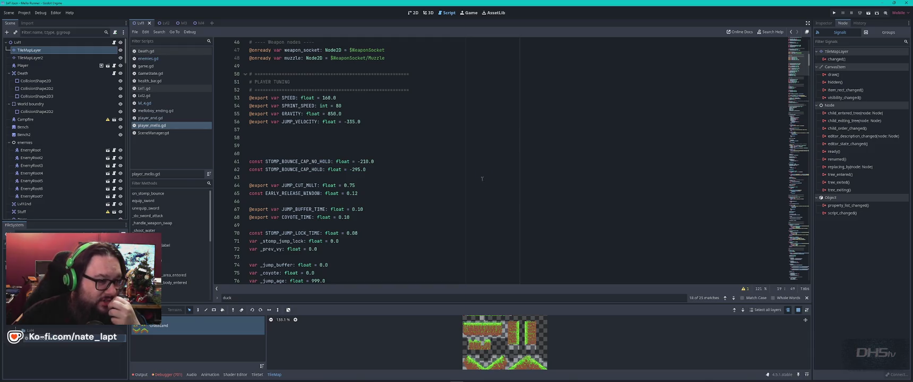
{"action": "scroll", "coordinate": [481, 179], "scroll_direction": "up", "scroll_amount": 4}
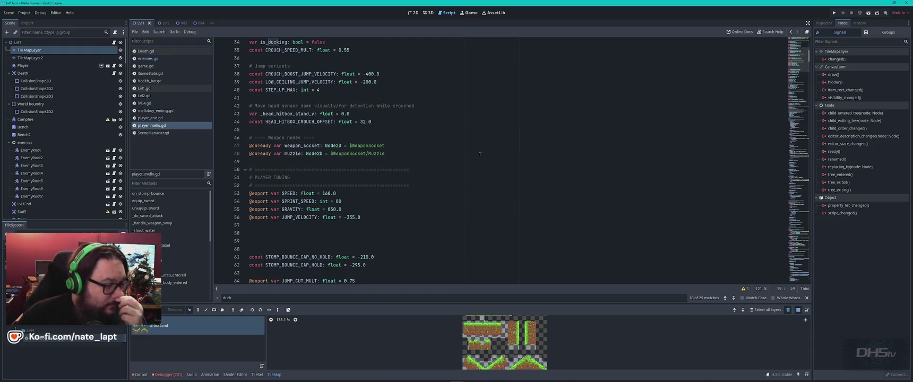
{"action": "scroll", "coordinate": [479, 154], "scroll_direction": "up", "scroll_amount": 2}
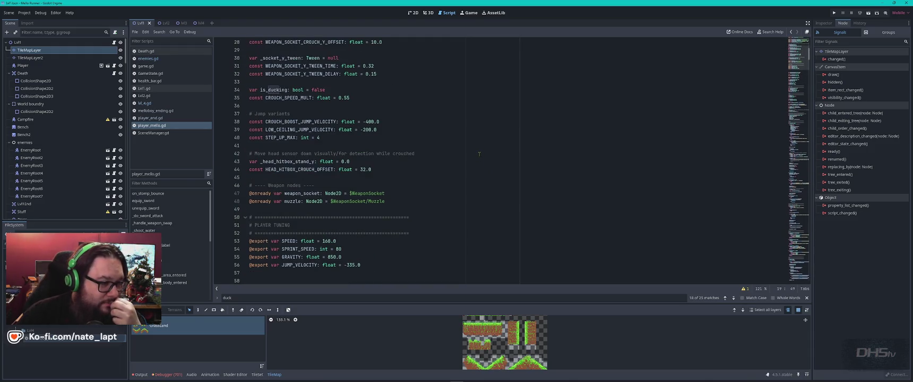
Find where CROUCH_BOOST_JUMP_VELOCITY is used and go to the down_held line 592.
{"action": "left_click", "coordinate": [436, 127]}
{"action": "double_click", "coordinate": [334, 123]}
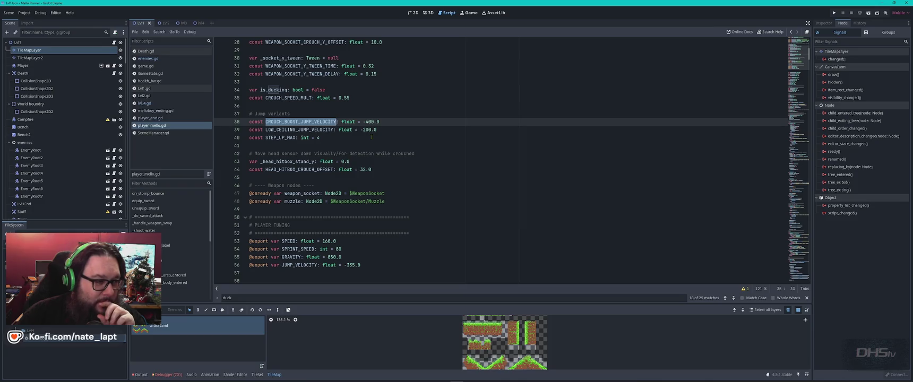
{"action": "key", "text": "ctrl+f"}
{"action": "key", "text": "Return"}
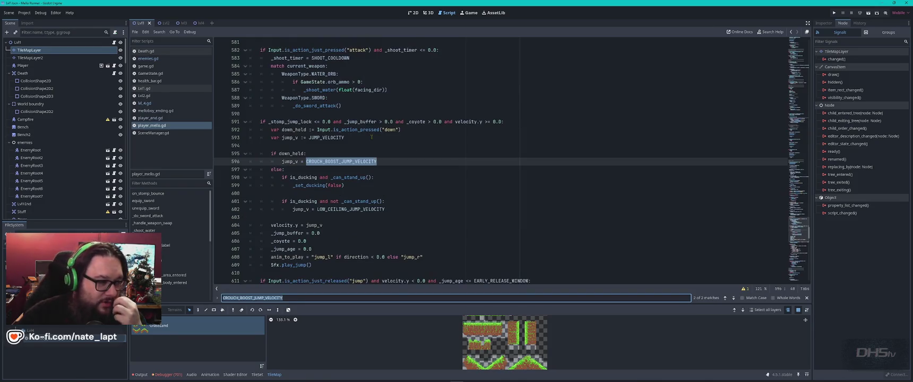
{"action": "double_click", "coordinate": [293, 153]}
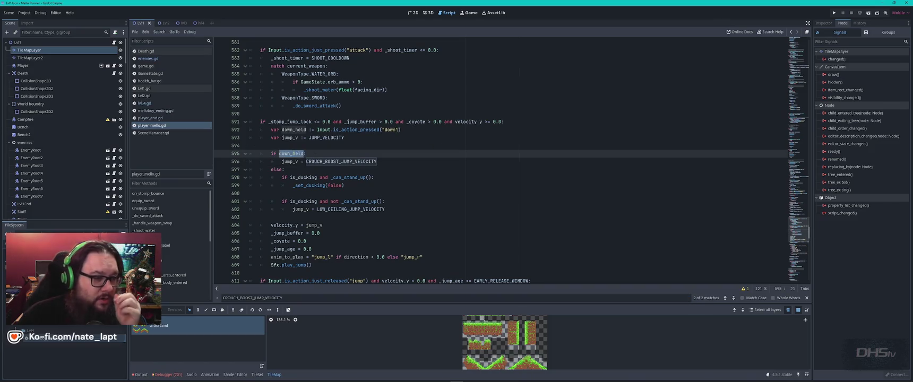
{"action": "left_click", "coordinate": [410, 130]}
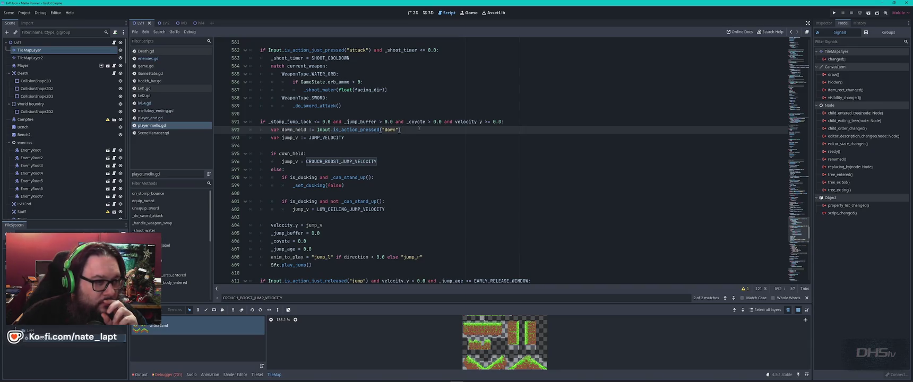
Scroll through the jump code surrounding the down_held definition.
{"action": "scroll", "coordinate": [419, 128], "scroll_direction": "up", "scroll_amount": 10}
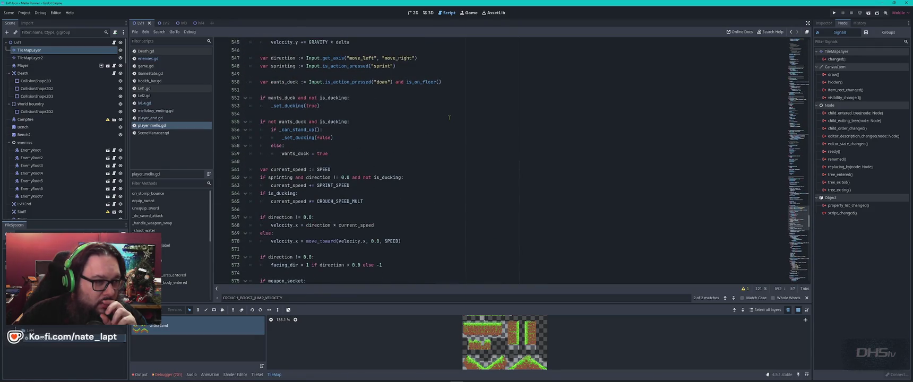
{"action": "scroll", "coordinate": [449, 117], "scroll_direction": "up", "scroll_amount": 8}
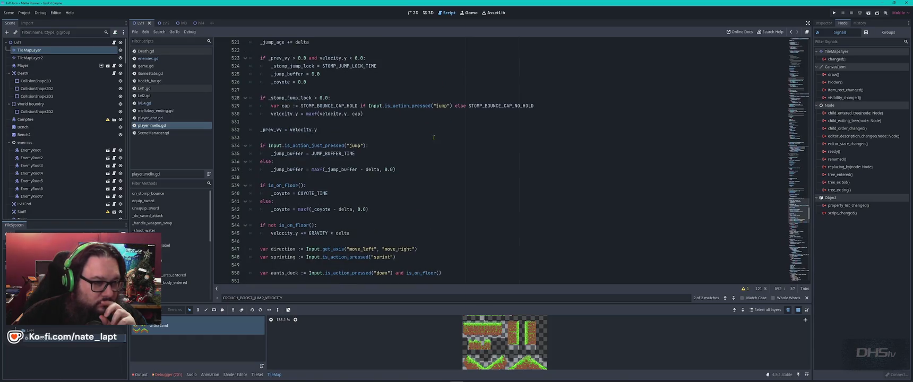
{"action": "scroll", "coordinate": [433, 137], "scroll_direction": "up", "scroll_amount": 17}
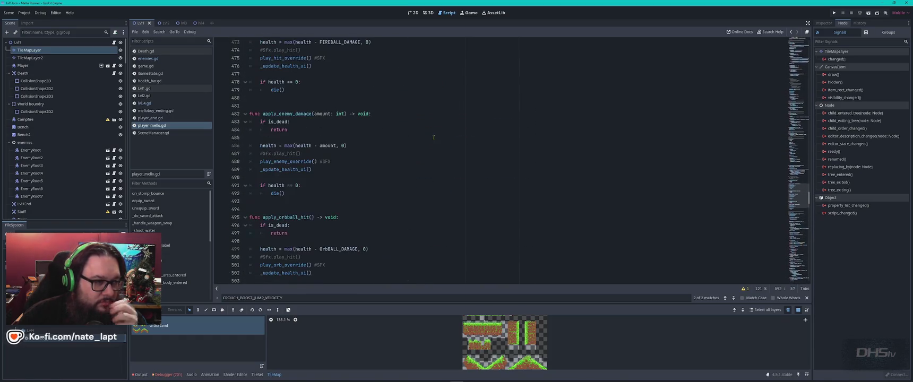
{"action": "scroll", "coordinate": [433, 137], "scroll_direction": "up", "scroll_amount": 7}
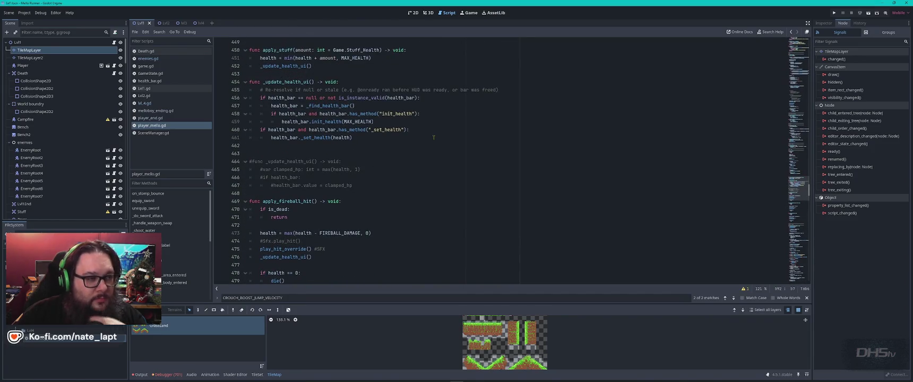
{"action": "scroll", "coordinate": [433, 137], "scroll_direction": "up", "scroll_amount": 20}
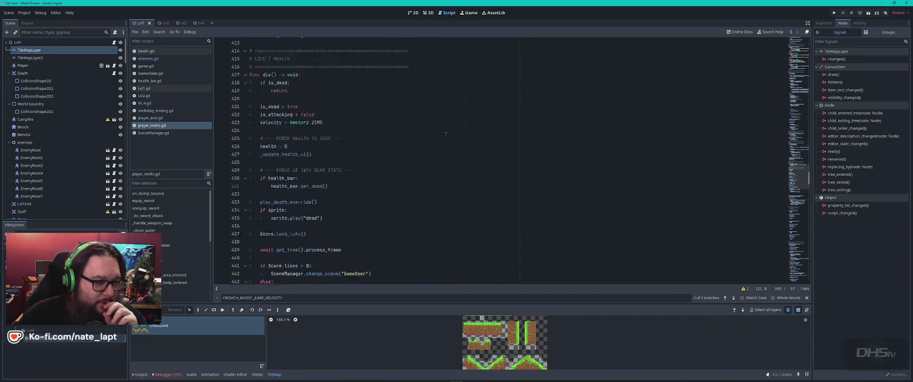
{"action": "scroll", "coordinate": [443, 133], "scroll_direction": "down", "scroll_amount": 18}
{"action": "scroll", "coordinate": [443, 133], "scroll_direction": "down", "scroll_amount": 20}
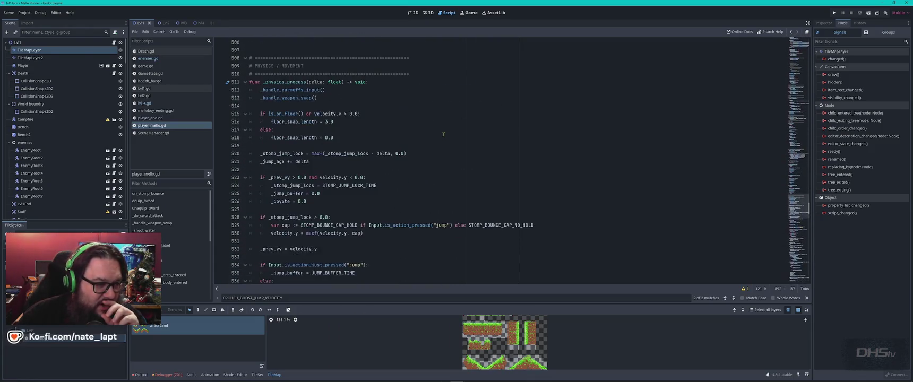
{"action": "scroll", "coordinate": [443, 134], "scroll_direction": "down", "scroll_amount": 9}
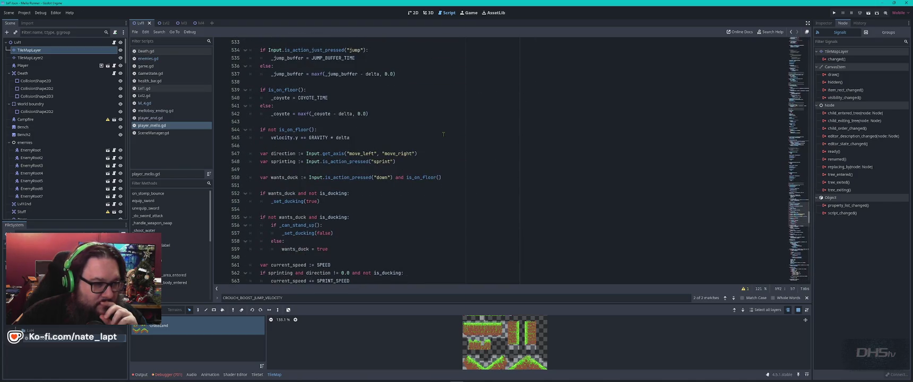
{"action": "scroll", "coordinate": [443, 134], "scroll_direction": "down", "scroll_amount": 13}
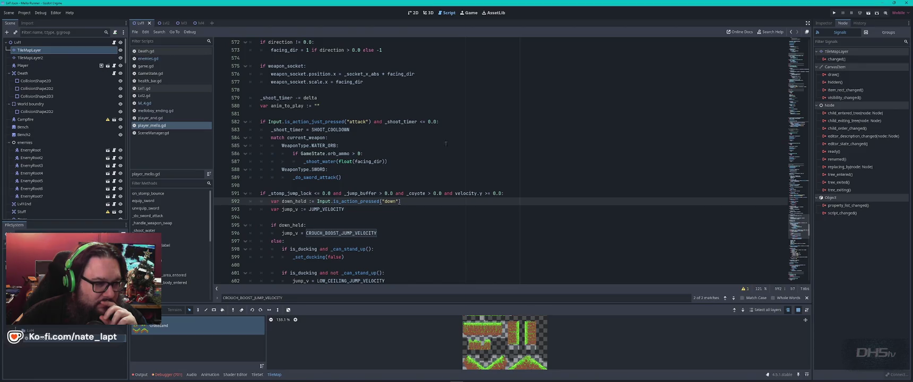
Cycle through the four is_action_pressed matches: jump hold, sprint, and two down checks.
{"action": "double_click", "coordinate": [351, 201]}
{"action": "key", "text": "ctrl+f"}
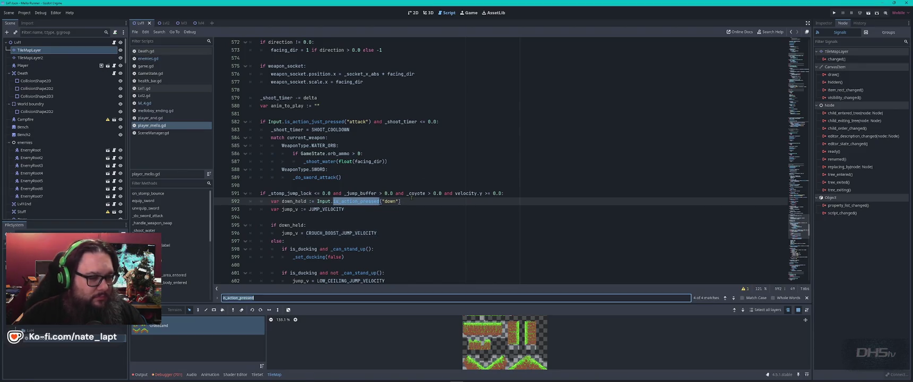
{"action": "key", "text": "Return"}
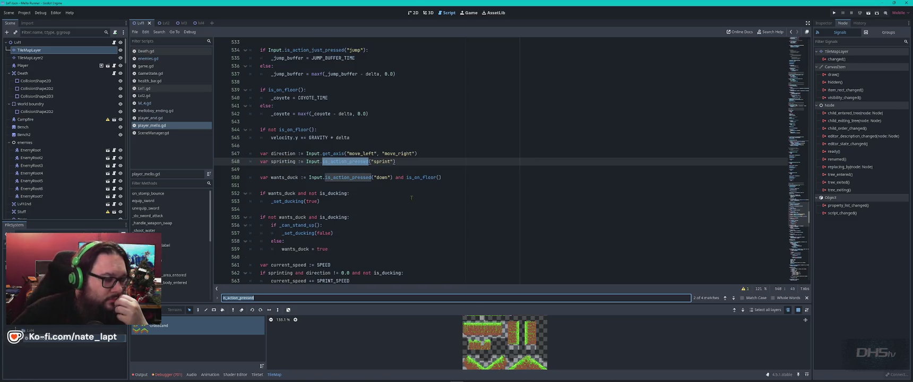
{"action": "key", "text": "Return"}
{"action": "key", "text": "Return"}
{"action": "key", "text": "Return"}
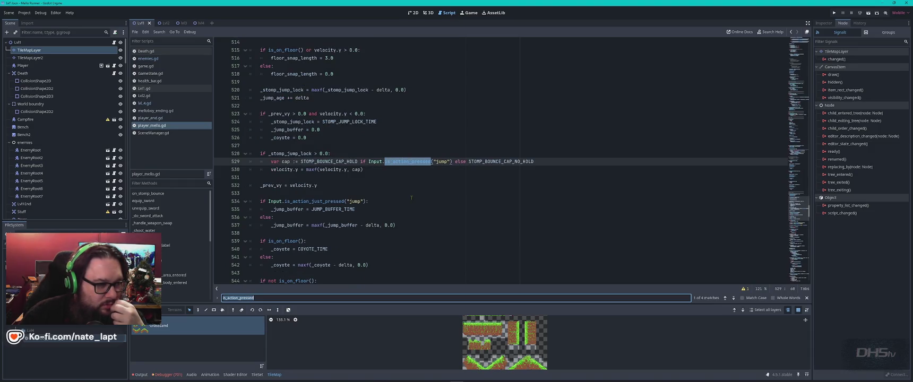
{"action": "key", "text": "Return"}
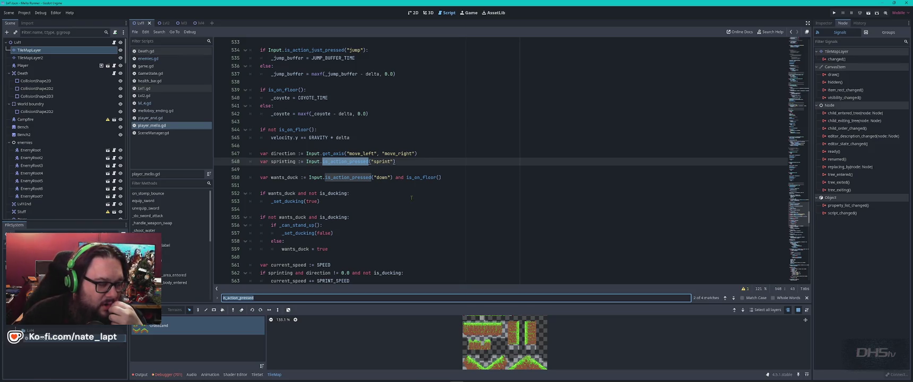
{"action": "key", "text": "Return"}
{"action": "key", "text": "Return"}
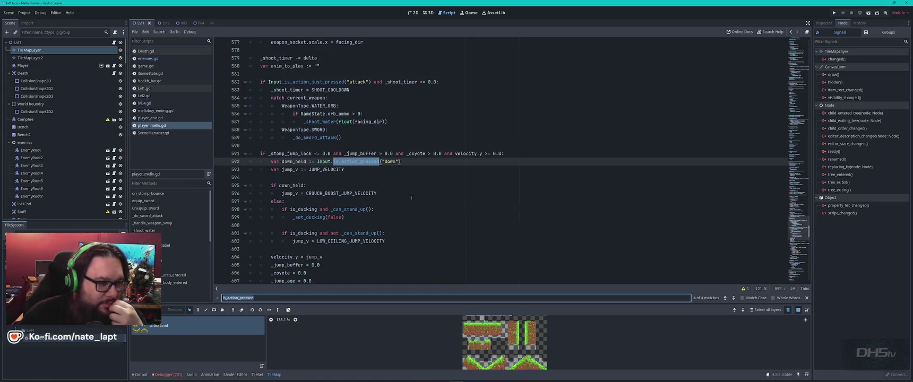
{"action": "key", "text": "Return"}
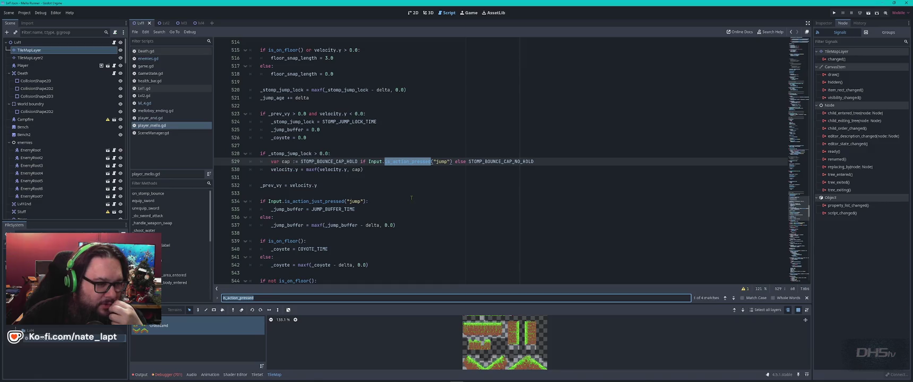
{"action": "key", "text": "Return"}
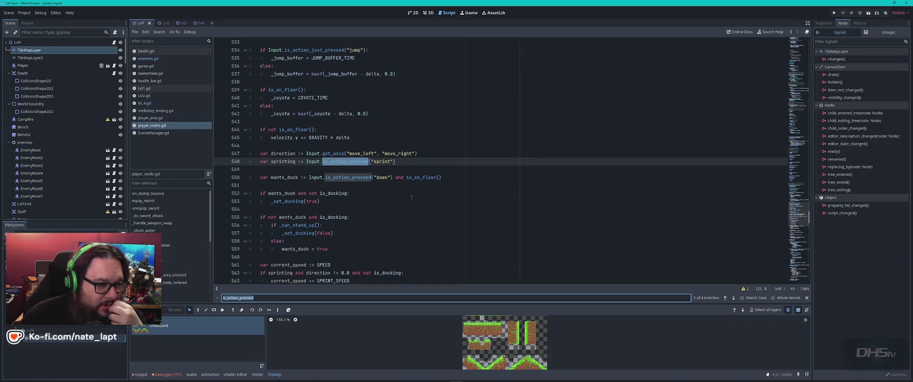
{"action": "key", "text": "Return"}
{"action": "key", "text": "Return"}
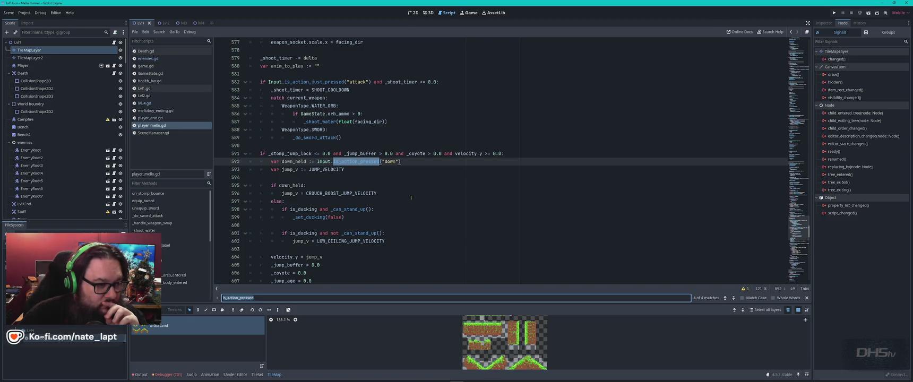
{"action": "key", "text": "Return"}
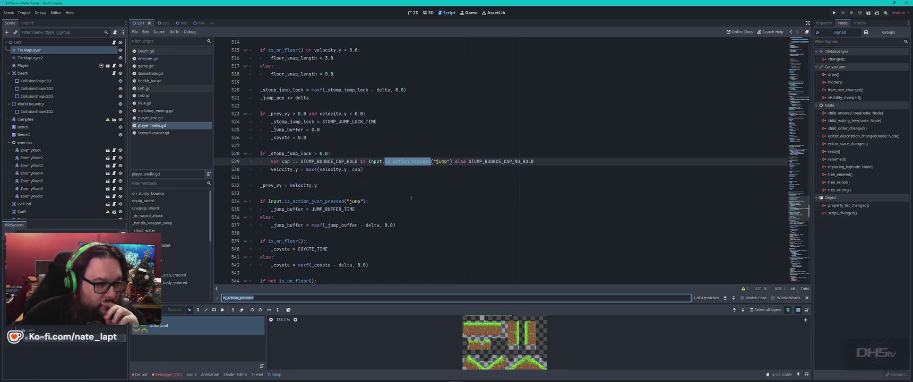
{"action": "key", "text": "Return"}
{"action": "key", "text": "Return"}
{"action": "key", "text": "Return"}
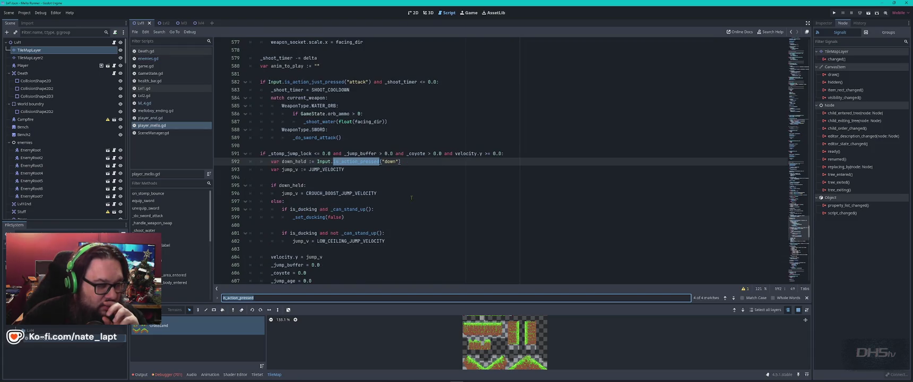
{"action": "key", "text": "Return"}
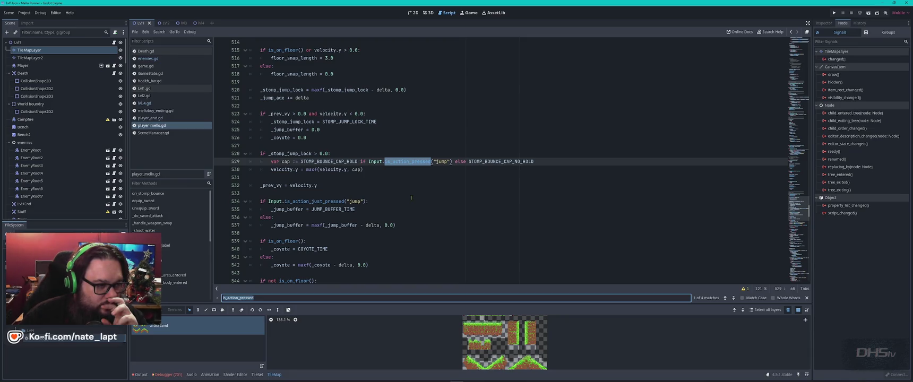
{"action": "key", "text": "Return"}
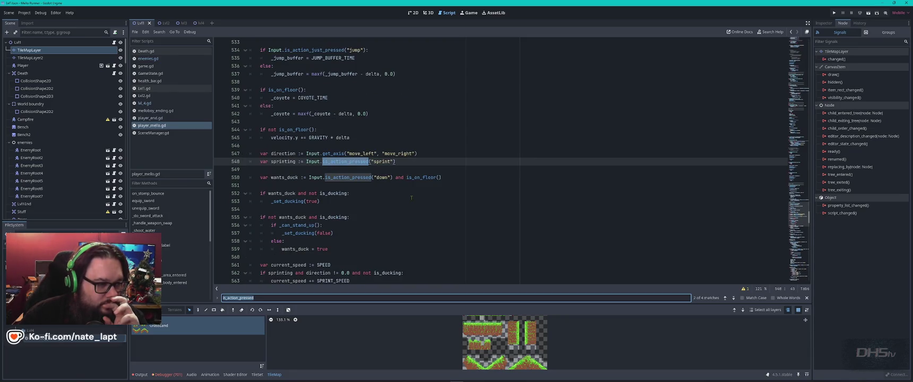
{"action": "type", "text": "if"}
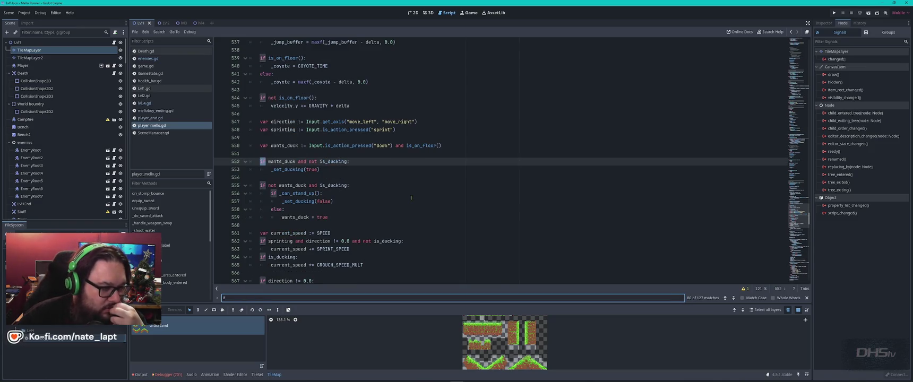
{"action": "key", "text": "Return"}
{"action": "key", "text": "Return"}
{"action": "key", "text": "Return"}
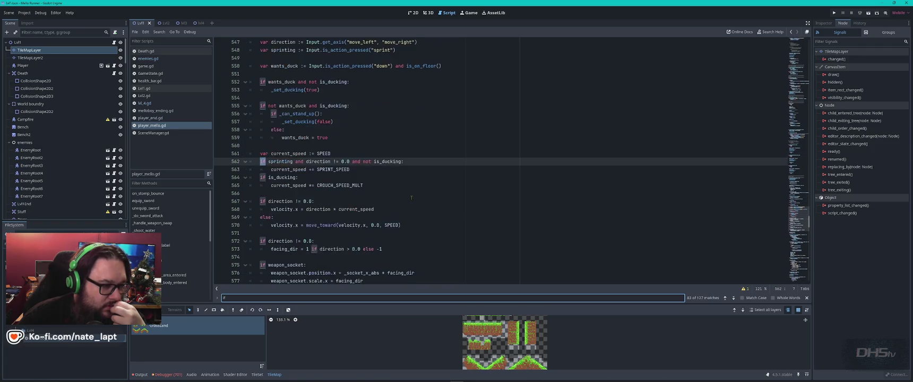
{"action": "key", "text": "Return"}
{"action": "key", "text": "Return"}
{"action": "key", "text": "Return"}
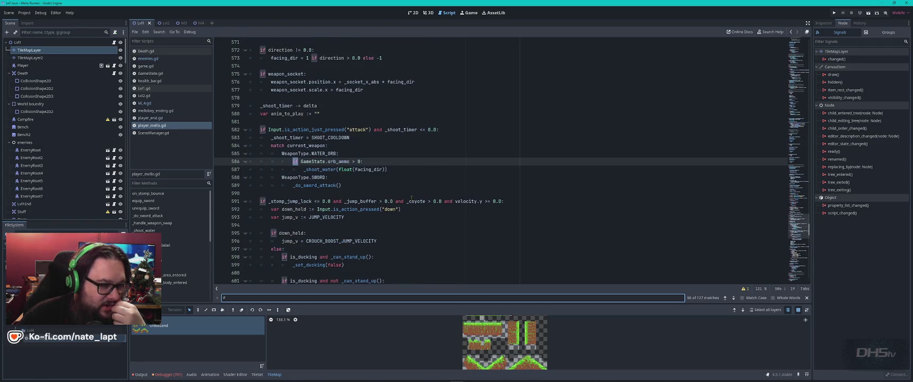
{"action": "key", "text": "Return"}
{"action": "key", "text": "Return"}
{"action": "key", "text": "Return"}
{"action": "key", "text": "Return"}
{"action": "key", "text": "Return"}
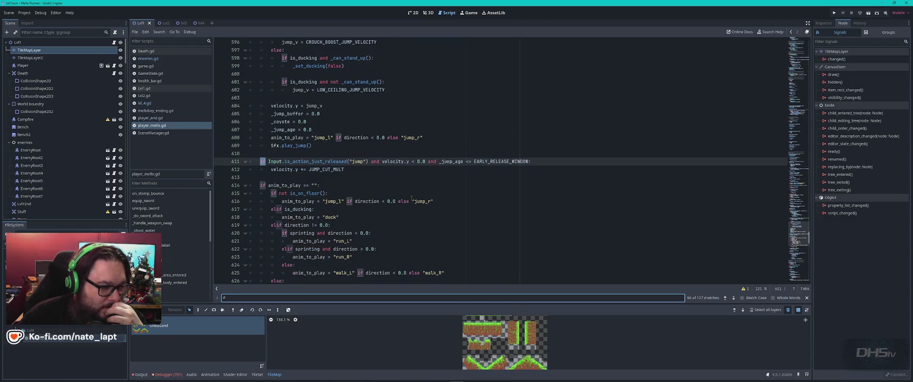
{"action": "key", "text": "Return"}
{"action": "key", "text": "Return"}
{"action": "key", "text": "Return"}
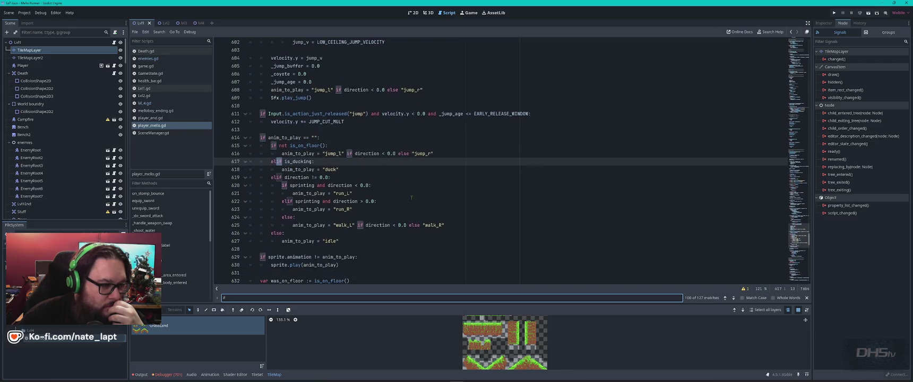
{"action": "key", "text": "Return"}
{"action": "key", "text": "Return"}
{"action": "key", "text": "Return"}
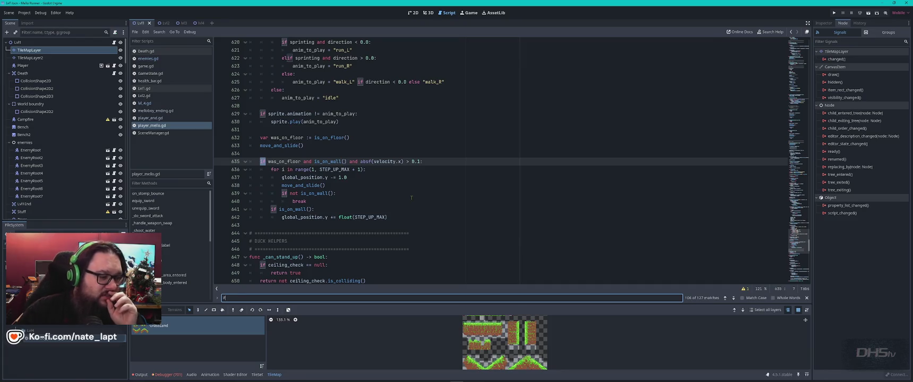
{"action": "key", "text": "Return"}
{"action": "key", "text": "Return"}
{"action": "key", "text": "Return"}
{"action": "key", "text": "Return"}
{"action": "key", "text": "Return"}
{"action": "key", "text": "Return"}
{"action": "key", "text": "Return"}
{"action": "key", "text": "Return"}
{"action": "key", "text": "Return"}
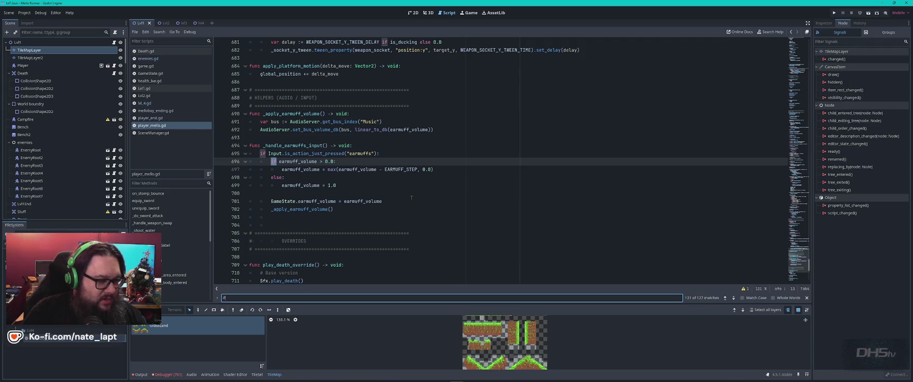
{"action": "key", "text": "BackSpace"}
{"action": "key", "text": "BackSpace"}
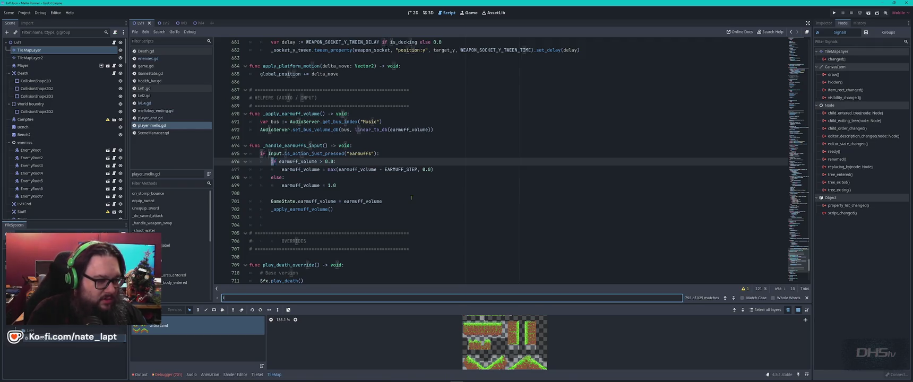
Search the script for 'input' and step through matches to the down_held line 592.
{"action": "type", "text": "input"}
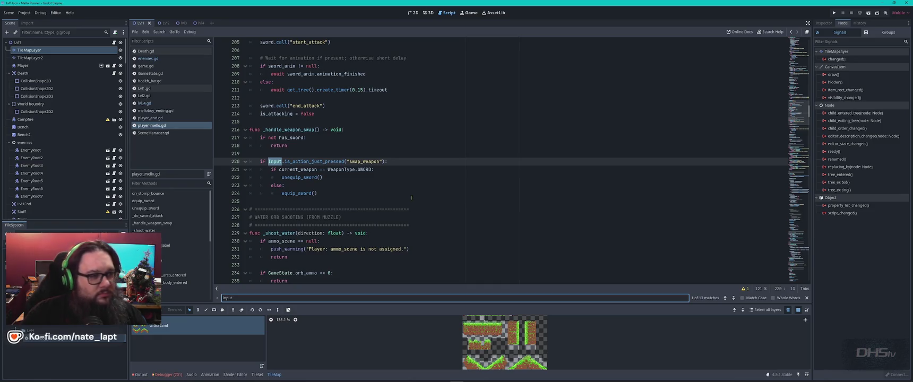
{"action": "key", "text": "Return"}
{"action": "key", "text": "Return"}
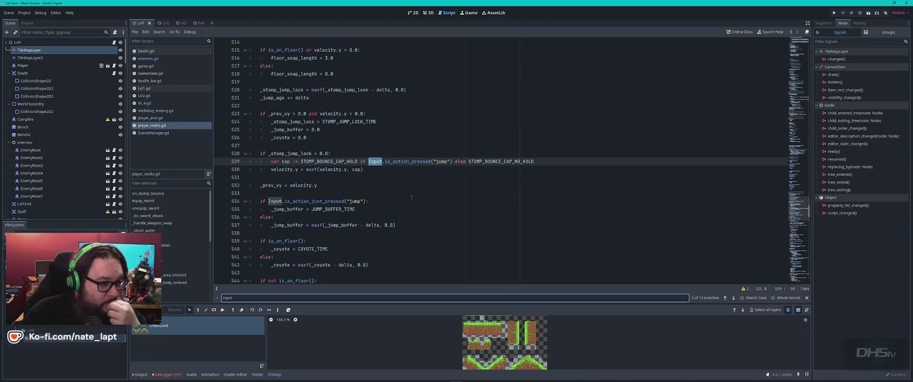
{"action": "key", "text": "Return"}
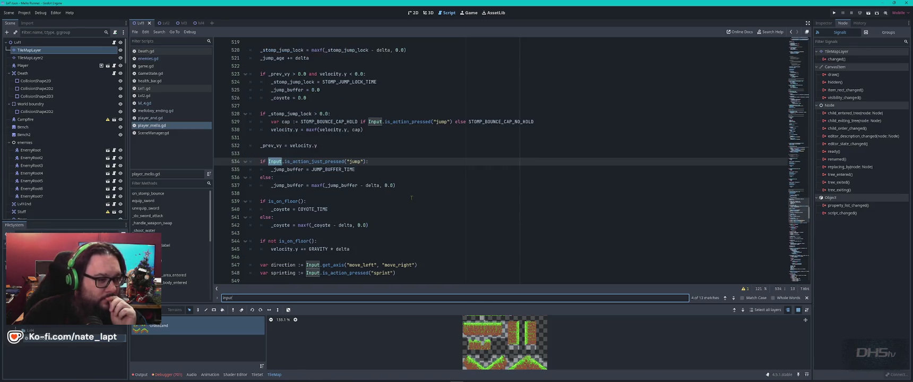
{"action": "key", "text": "Return"}
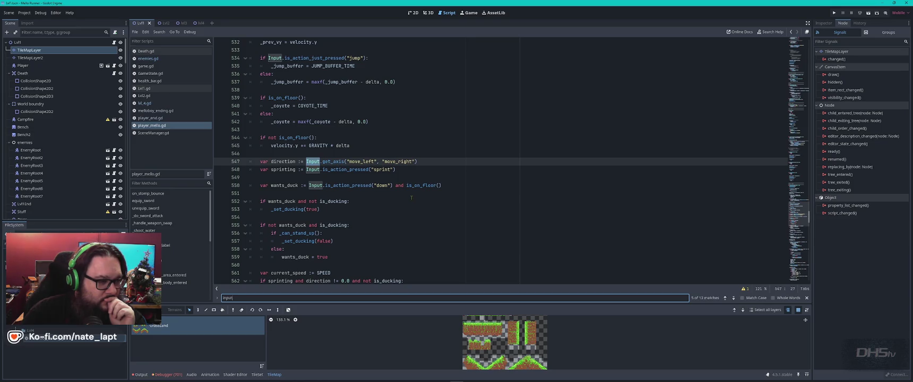
{"action": "key", "text": "Return"}
{"action": "key", "text": "Return"}
{"action": "key", "text": "Return"}
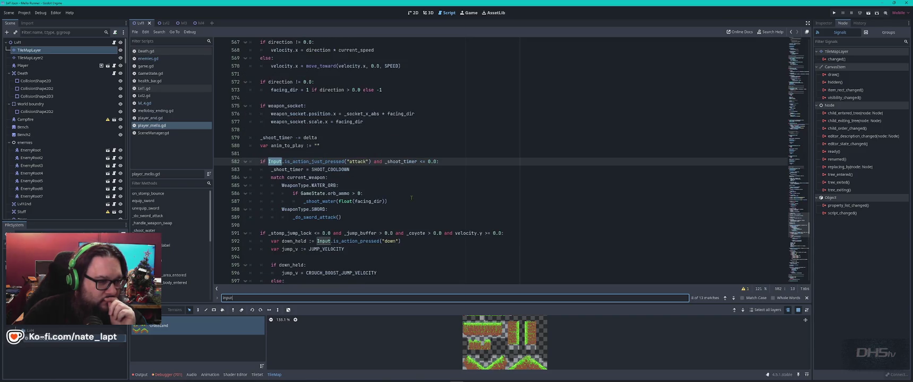
{"action": "key", "text": "Return"}
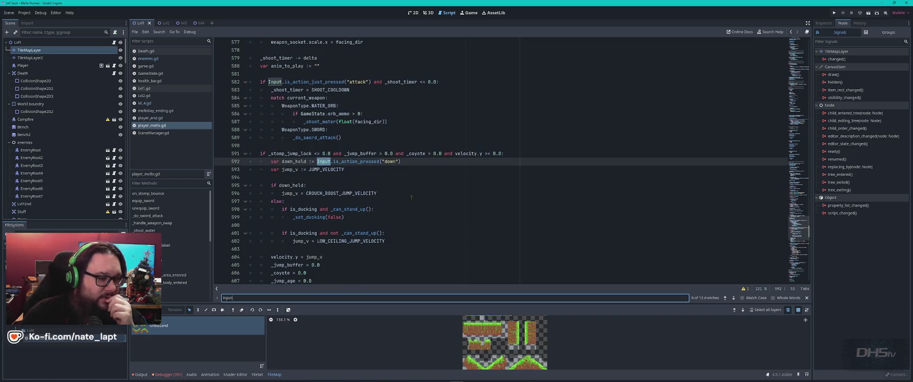
{"action": "left_click", "coordinate": [407, 161]}
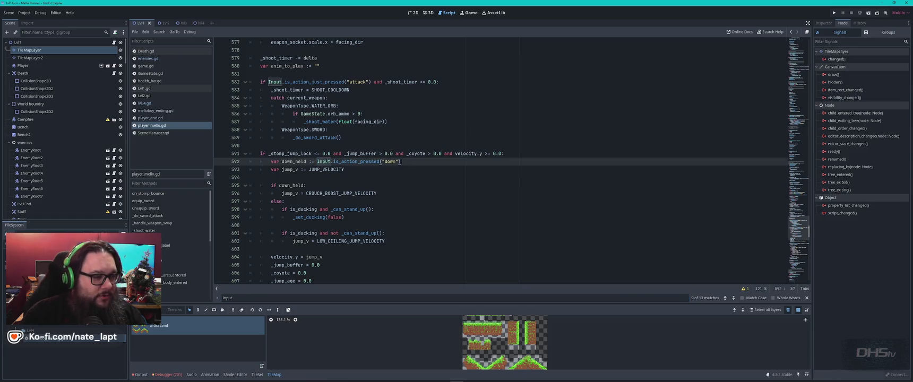
Search for down_held and cycle between its 2 matches in the jump code.
{"action": "double_click", "coordinate": [287, 161]}
{"action": "key", "text": "ctrl+f"}
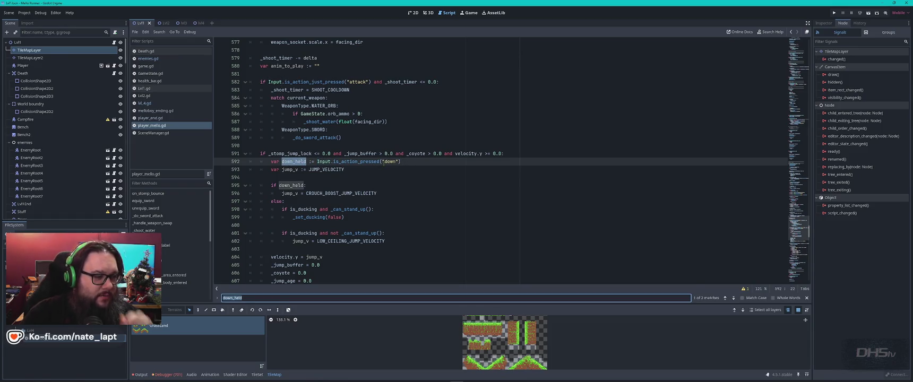
{"action": "scroll", "coordinate": [383, 163], "scroll_direction": "down", "scroll_amount": 1}
{"action": "scroll", "coordinate": [383, 163], "scroll_direction": "up", "scroll_amount": 1}
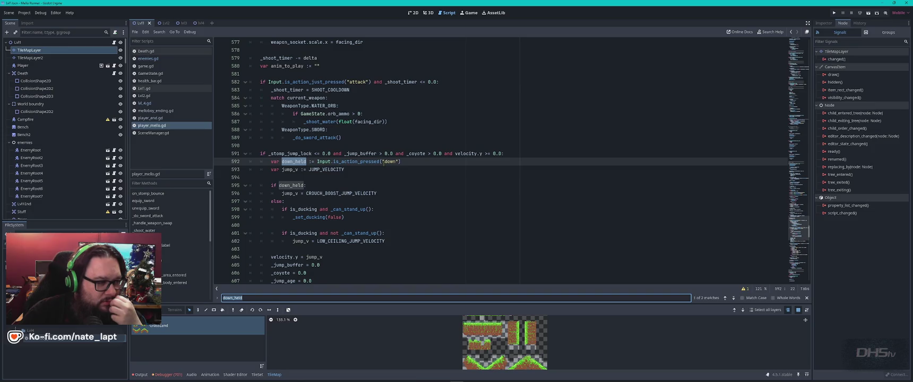
{"action": "key", "text": "Return"}
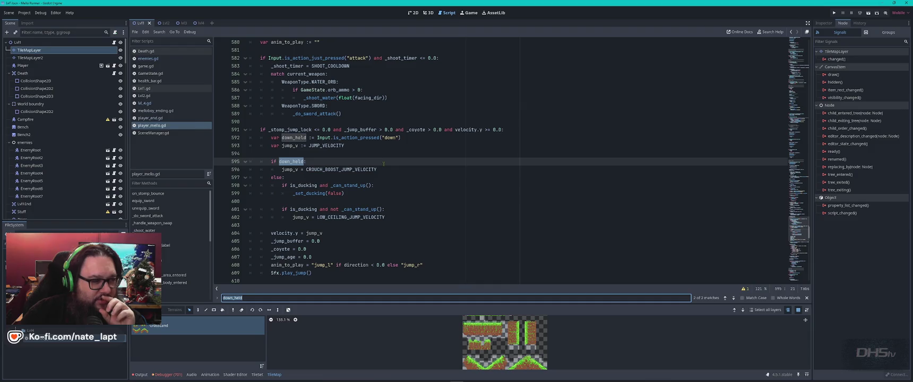
{"action": "key", "text": "Return"}
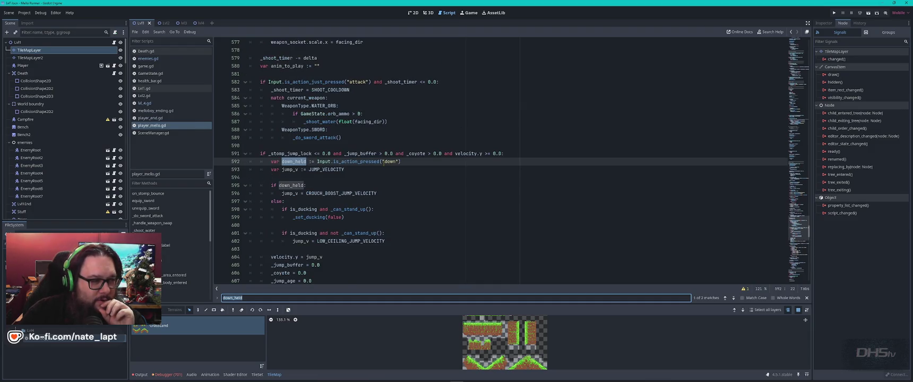
{"action": "key", "text": "Return"}
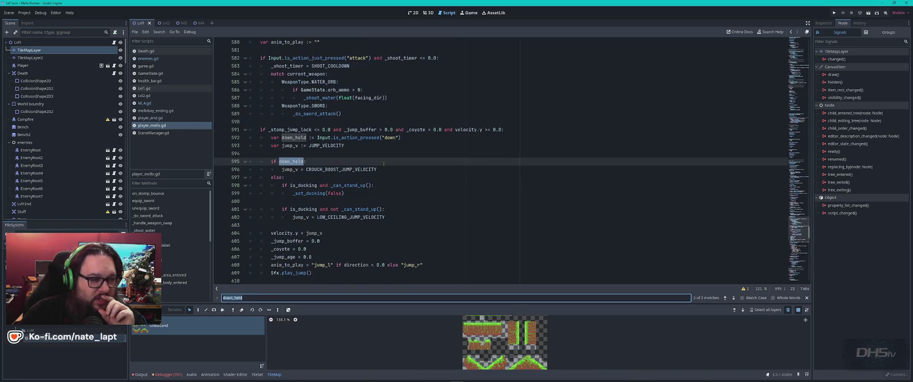
{"action": "left_click", "coordinate": [425, 138]}
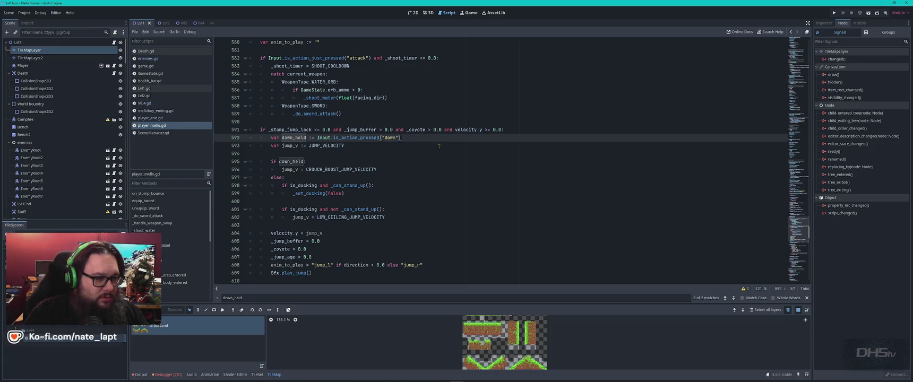
Append 'or Input.is_action_pressed("down")' to the down_held line 592 of player_mello.gd.
{"action": "key", "text": "ctrl+shift+Left"}
{"action": "key", "text": "ctrl+shift+Left"}
{"action": "key", "text": "ctrl+shift+Left"}
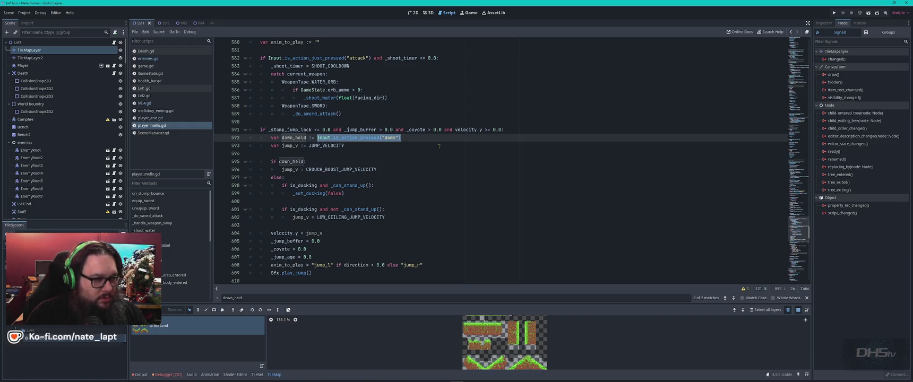
{"action": "key", "text": "End"}
{"action": "type", "text": "or Input.is_action_pressed(\"down\")"}
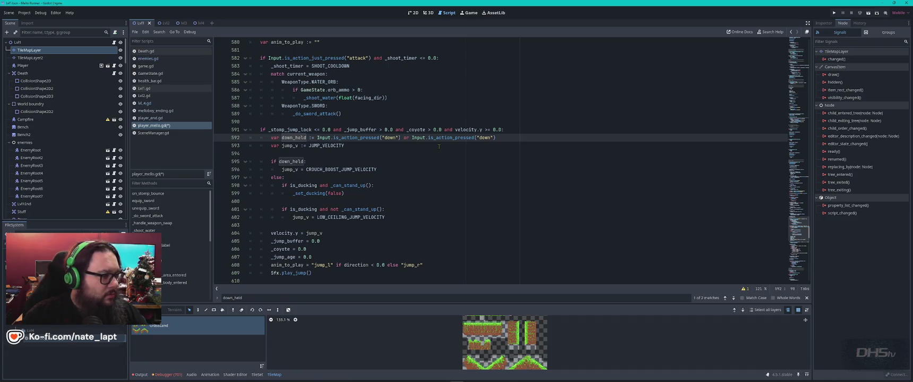
Confirm in the Input Map that Shift is bound to sprint, then change the second 'down' to 'sprint'.
{"action": "left_click", "coordinate": [24, 12]}
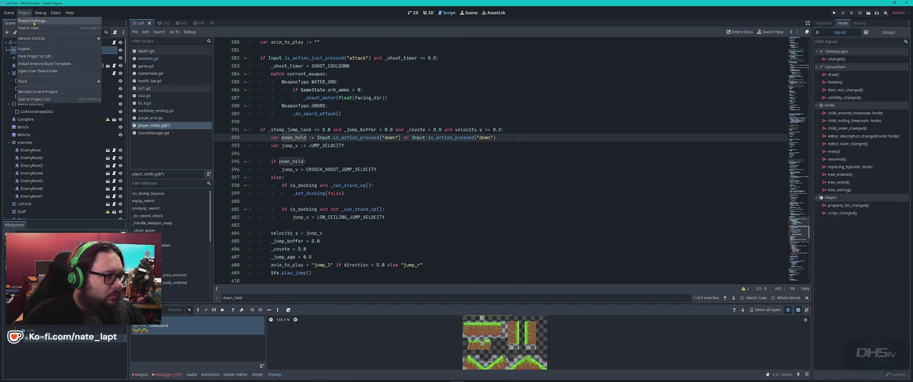
{"action": "left_click", "coordinate": [33, 22]}
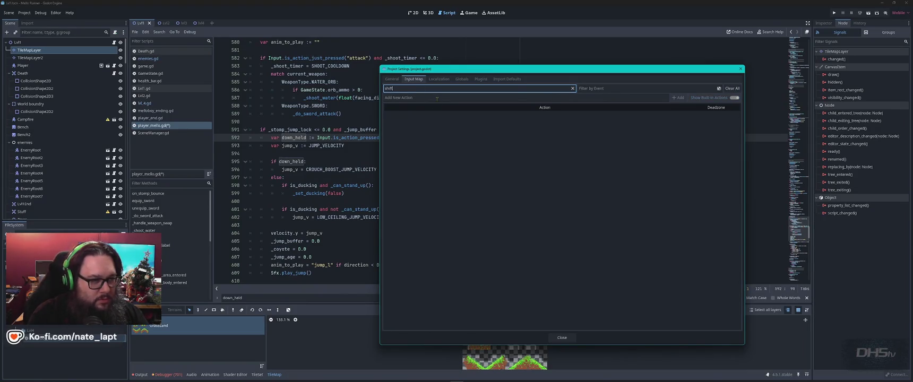
{"action": "left_click", "coordinate": [630, 88]}
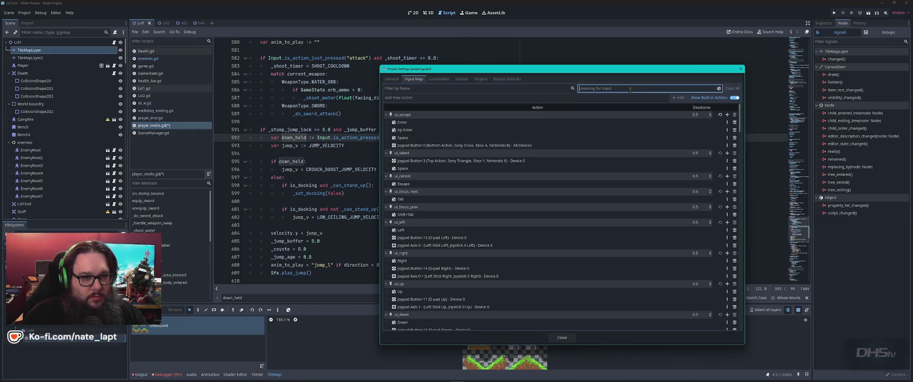
{"action": "key", "text": "shift"}
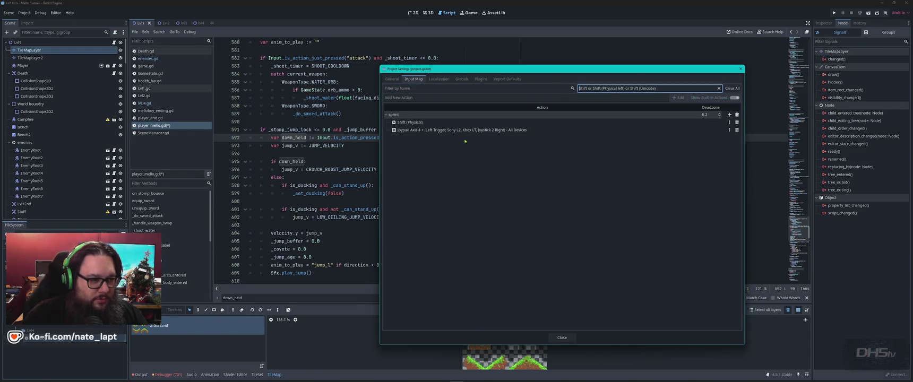
{"action": "double_click", "coordinate": [415, 122]}
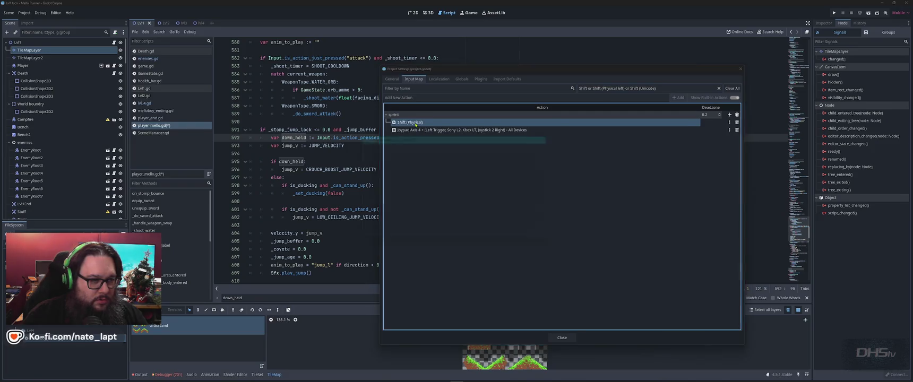
{"action": "key", "text": "Escape"}
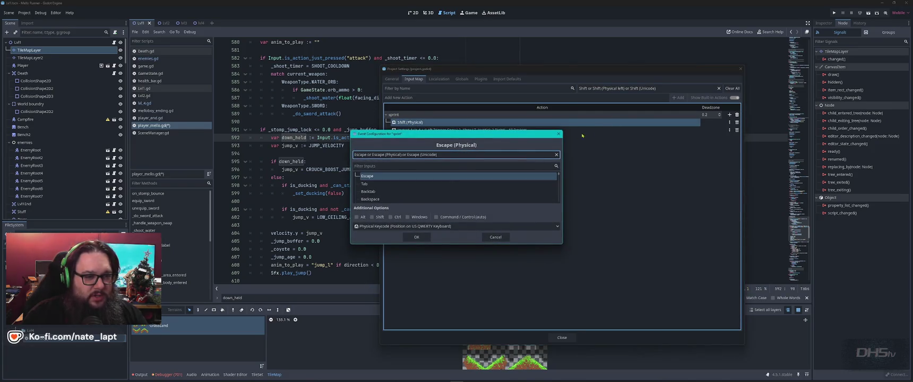
{"action": "key", "text": "Escape"}
{"action": "key", "text": "Escape"}
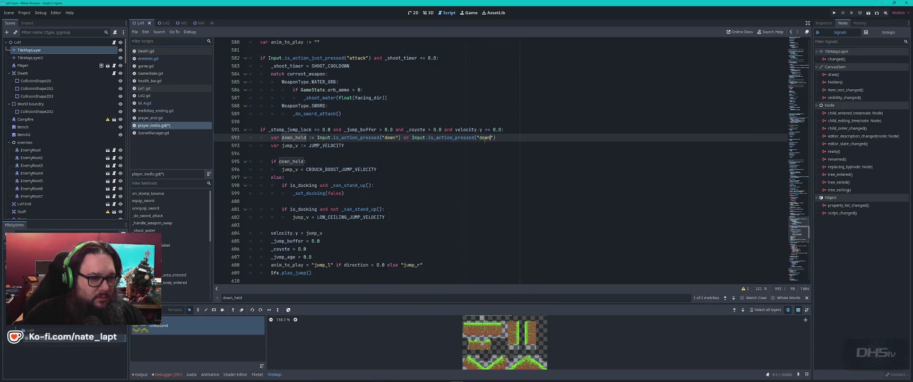
{"action": "type", "text": "sprint"}
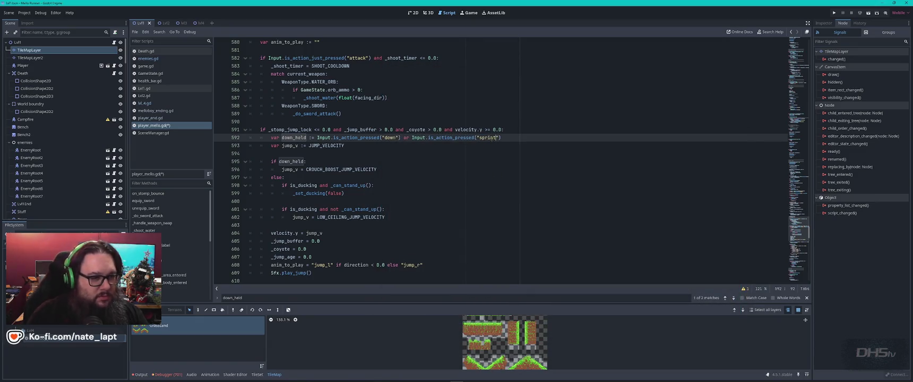
{"action": "left_click", "coordinate": [533, 137]}
Save player_mello.gd, run the game with F5, and start from the title menu.
{"action": "key", "text": "ctrl+s"}
{"action": "key", "text": "F5"}
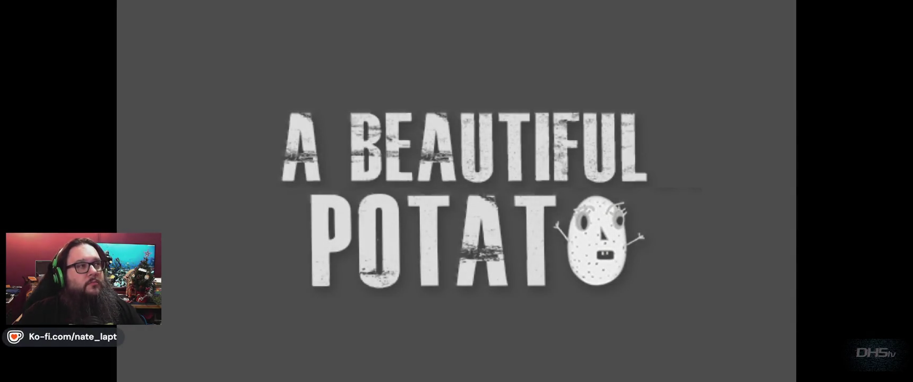
{"action": "key", "text": "Return"}
Run and jump through the start of level 1, past the bench and up the slopes.
{"action": "key", "text": "space"}
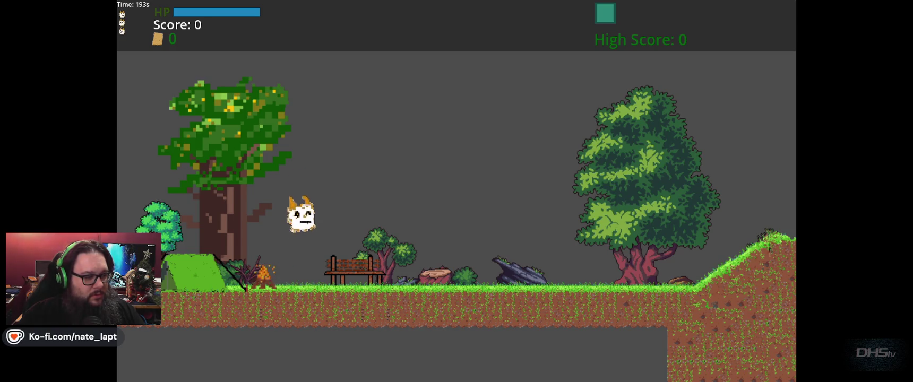
{"action": "key", "text": "space"}
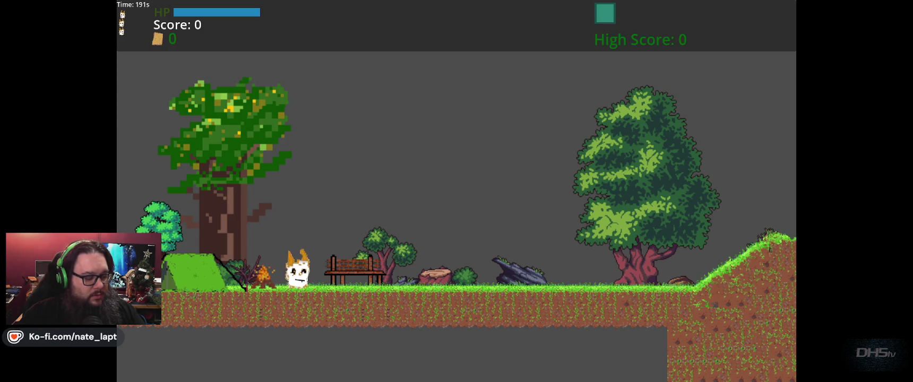
{"action": "key", "text": "space"}
{"action": "key", "text": "Right"}
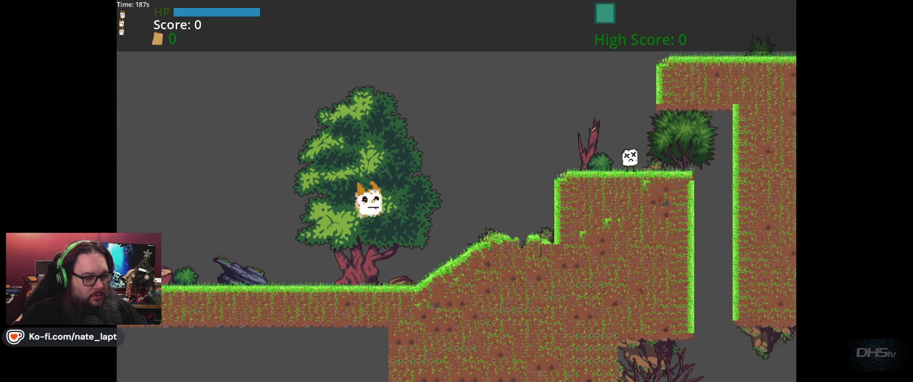
{"action": "key", "text": "space"}
{"action": "key", "text": "Left"}
{"action": "key", "text": "space"}
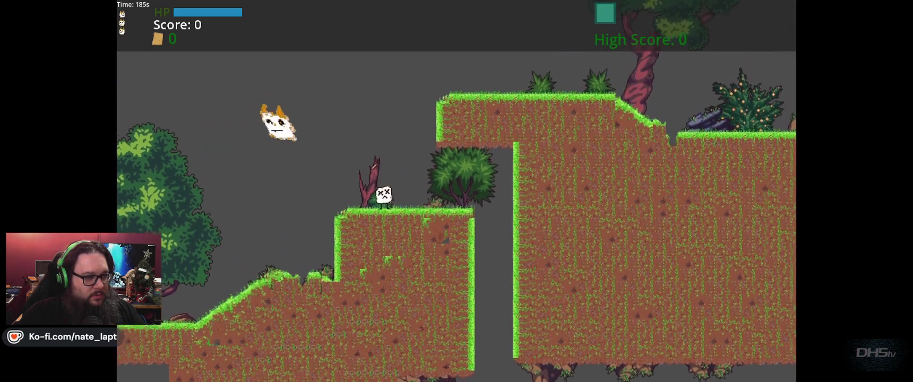
{"action": "key", "text": "space"}
{"action": "key", "text": "Right"}
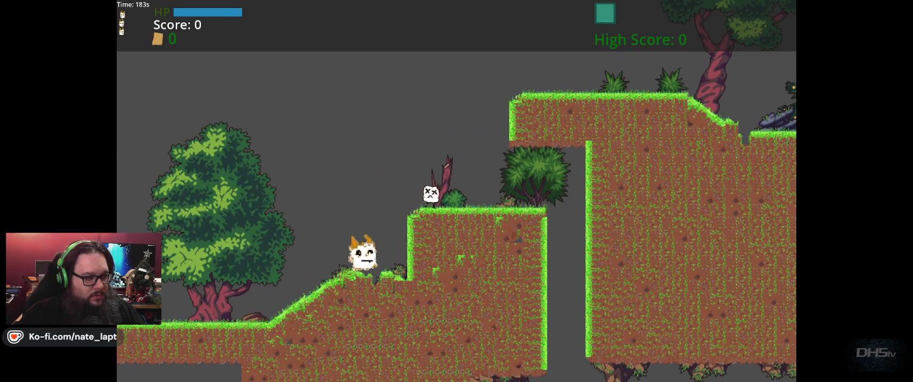
{"action": "key", "text": "Left"}
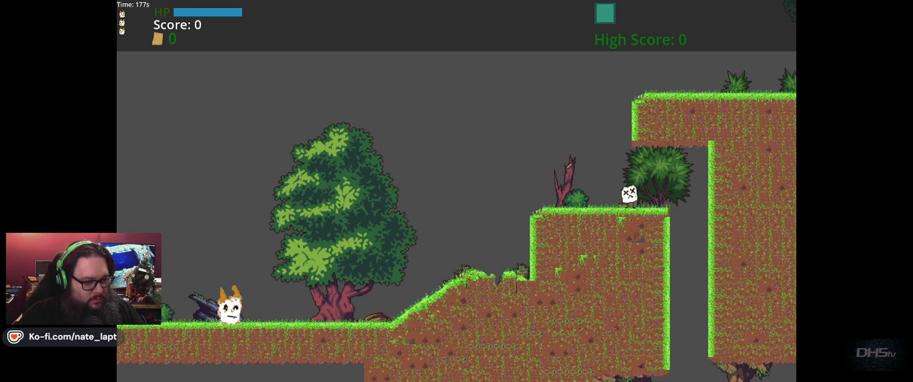
{"action": "key", "text": "Right"}
{"action": "key", "text": "space"}
{"action": "key", "text": "Left"}
{"action": "key", "text": "Right"}
{"action": "key", "text": "space"}
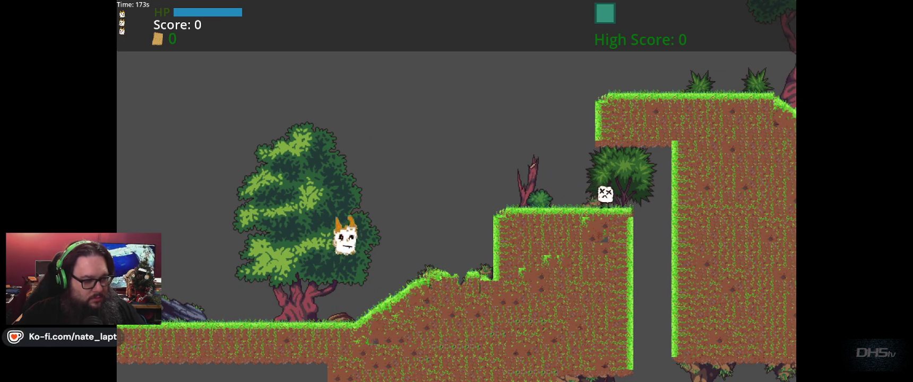
Climb to the upper ledge, stomp the enemy for 200 points, and stop the game.
{"action": "key", "text": "space"}
{"action": "key", "text": "Left"}
{"action": "key", "text": "Right"}
{"action": "key", "text": "space"}
{"action": "key", "text": "Left"}
{"action": "key", "text": "Right"}
{"action": "key", "text": "space"}
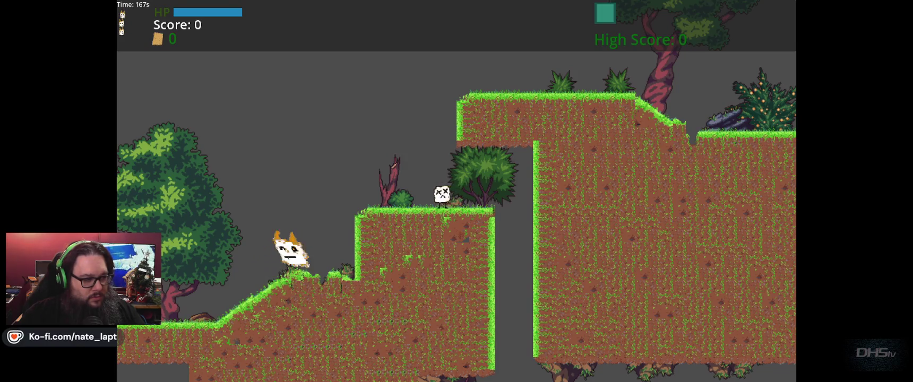
{"action": "key", "text": "space"}
{"action": "key", "text": "Left"}
{"action": "key", "text": "Right"}
{"action": "key", "text": "space"}
{"action": "key", "text": "Left"}
{"action": "key", "text": "space"}
{"action": "key", "text": "Right"}
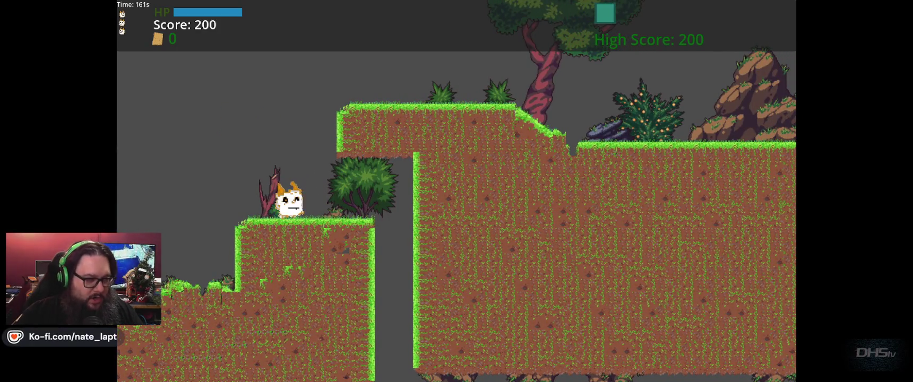
{"action": "key", "text": "F8"}
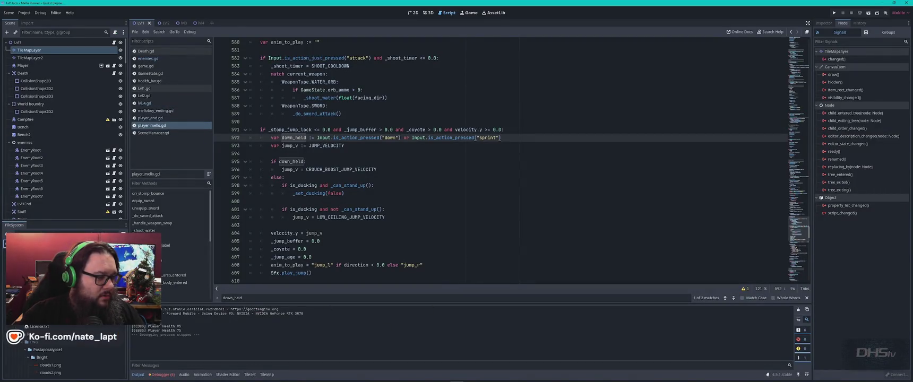
Find LVL1_TRACK in sfx.gd, change the line 123 setup volume from 0.26 to 0.19, and test-run.
{"action": "key", "text": "ctrl+a"}
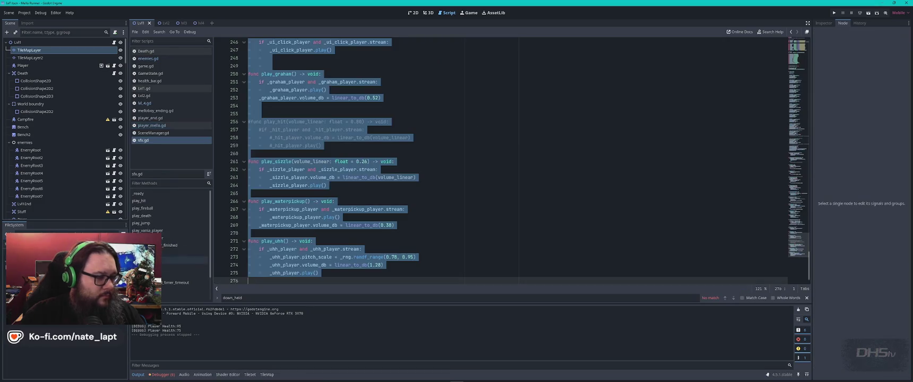
{"action": "left_click", "coordinate": [456, 162]}
{"action": "key", "text": "ctrl+f"}
{"action": "type", "text": "sfx"}
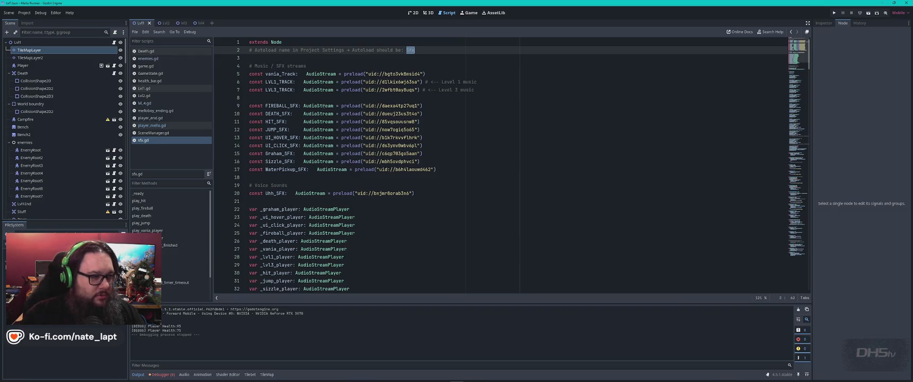
{"action": "double_click", "coordinate": [279, 82]}
{"action": "key", "text": "ctrl+f"}
{"action": "key", "text": "Return"}
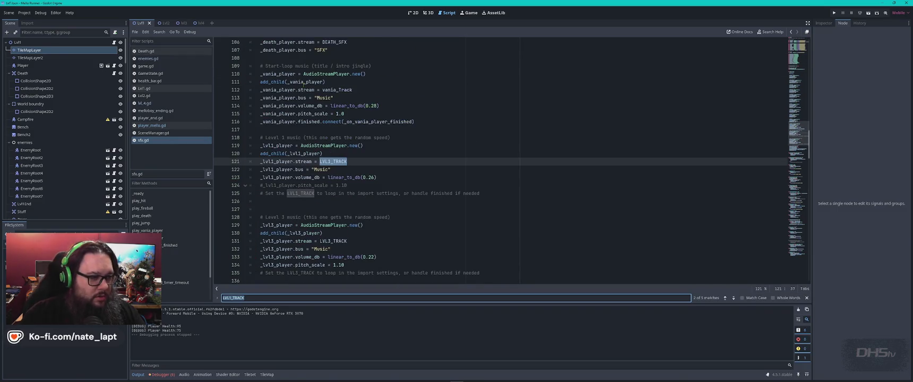
{"action": "key", "text": "Escape"}
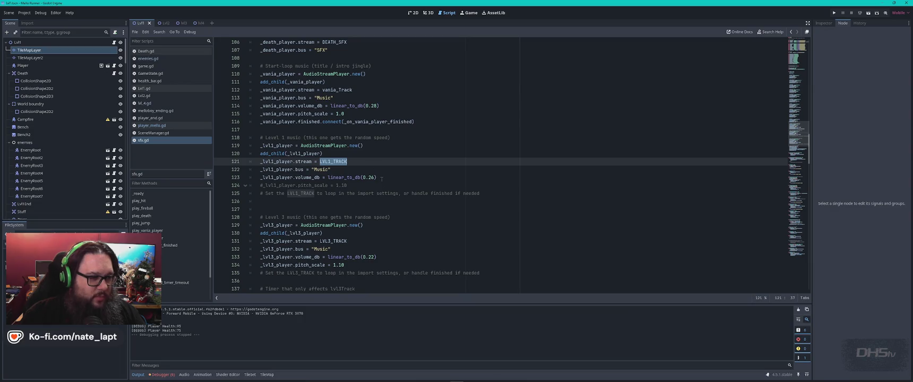
{"action": "double_click", "coordinate": [371, 178]}
{"action": "type", "text": "19"}
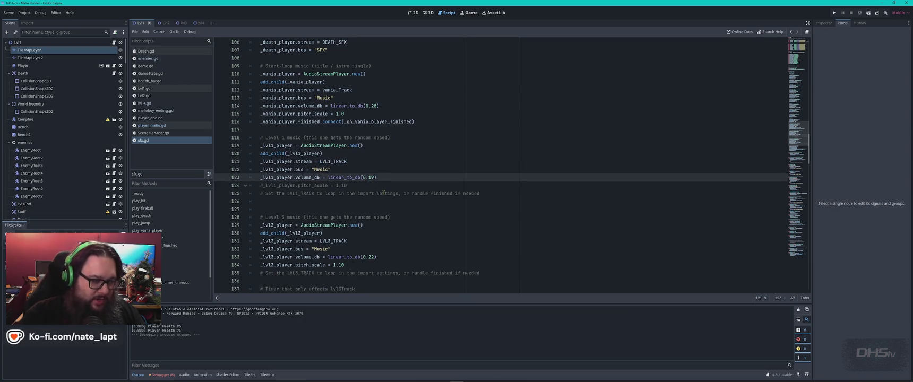
{"action": "key", "text": "F5"}
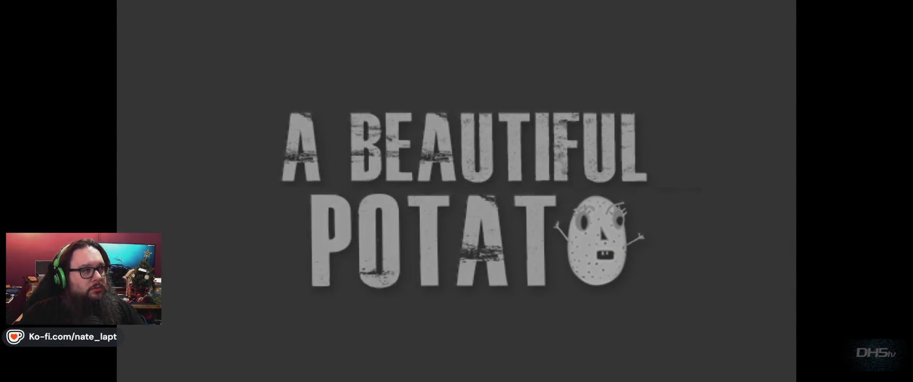
{"action": "key", "text": "Return"}
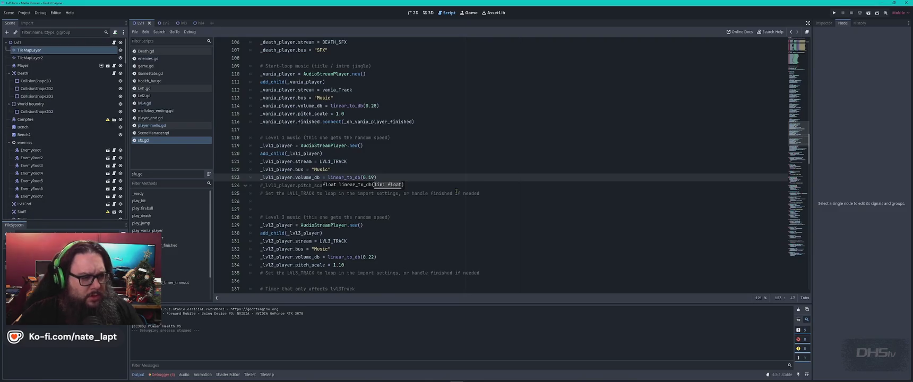
Find _lvl1_player's playback setting and change its volume from 0.18 to 0.15.
{"action": "double_click", "coordinate": [276, 146]}
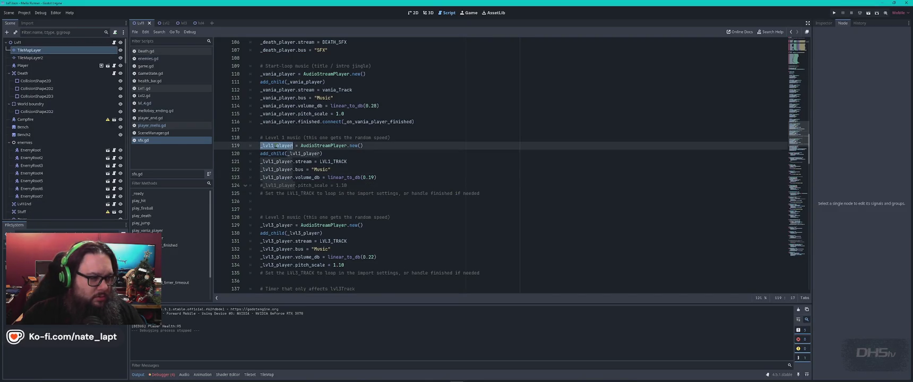
{"action": "key", "text": "ctrl+f"}
{"action": "key", "text": "Return"}
{"action": "key", "text": "Return"}
{"action": "key", "text": "Return"}
{"action": "key", "text": "Return"}
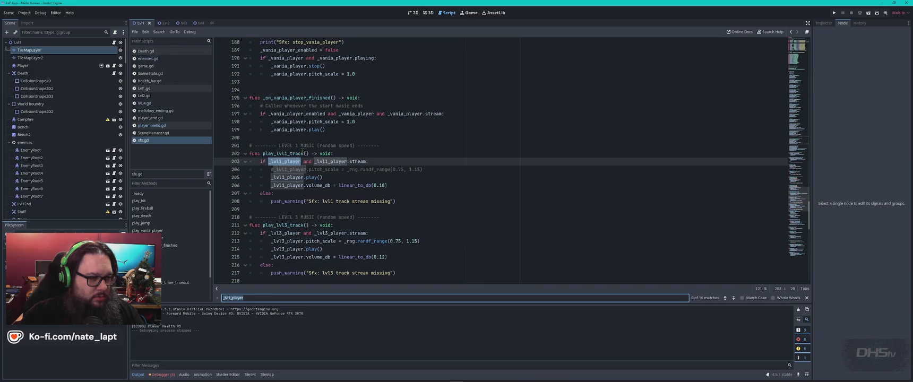
{"action": "double_click", "coordinate": [382, 186]}
{"action": "type", "text": "5"}
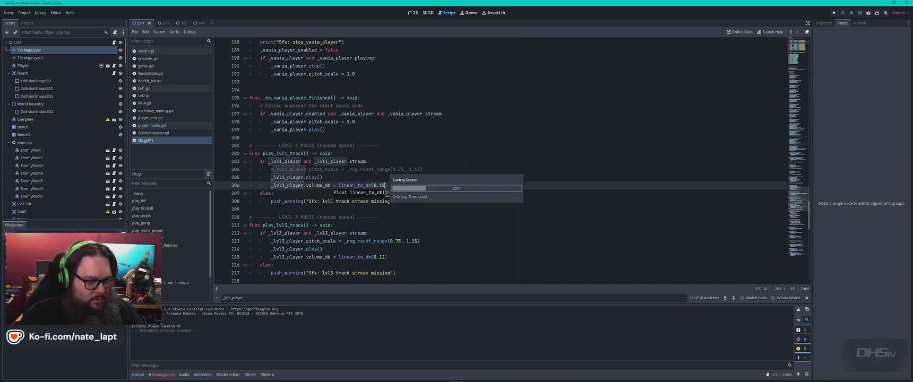
Run the game, start level 1, move right to hear the music, then stop.
{"action": "key", "text": "F5"}
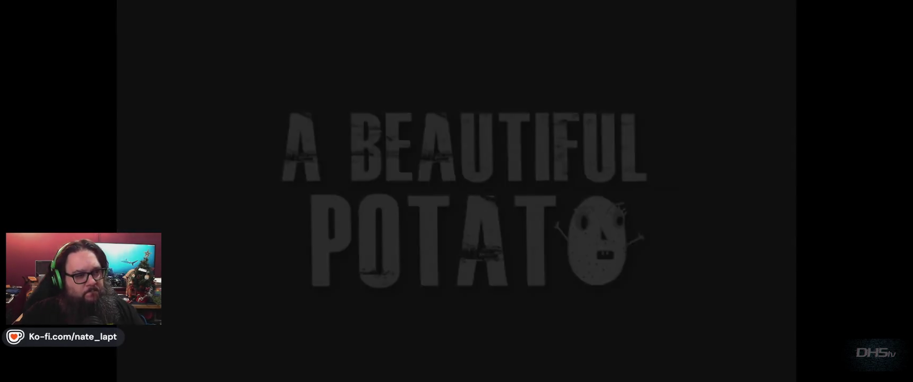
{"action": "key", "text": "Return"}
{"action": "key", "text": "Right"}
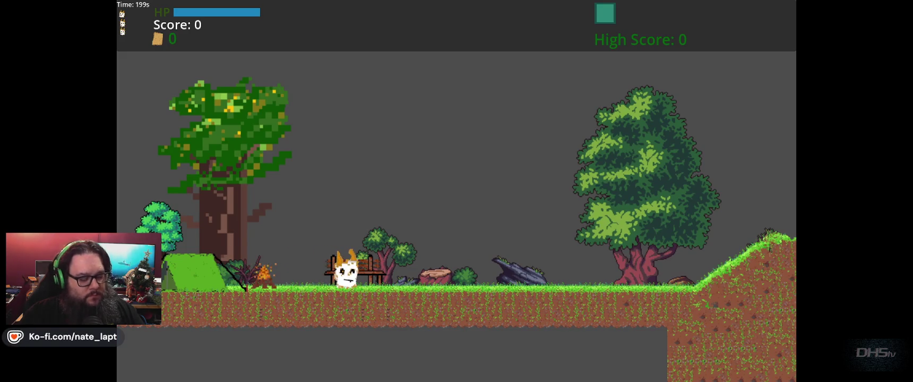
{"action": "key", "text": "F8"}
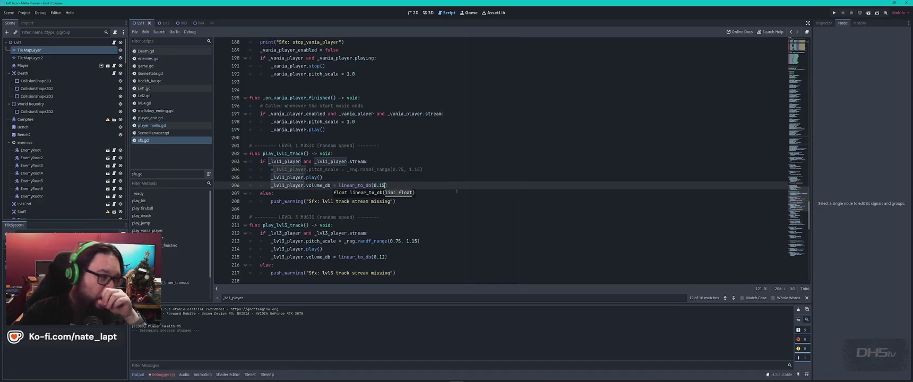
Step through the 'play' matches in Lvl1.gd, then switch to the Lvl2 scene tab.
{"action": "left_click", "coordinate": [143, 88]}
{"action": "key", "text": "ctrl+f"}
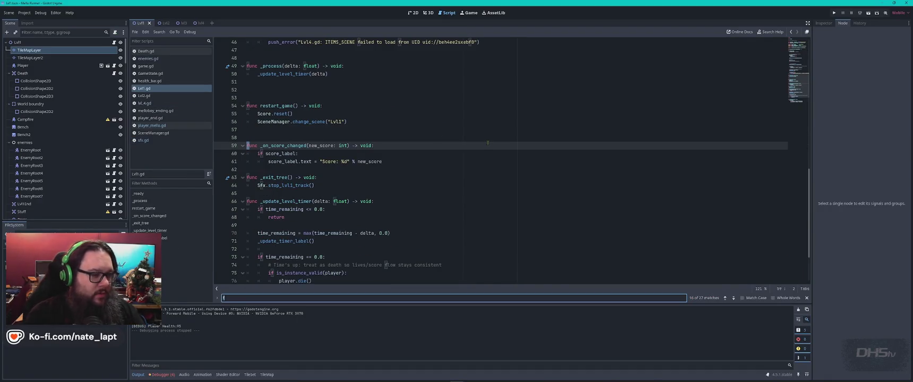
{"action": "type", "text": "play"}
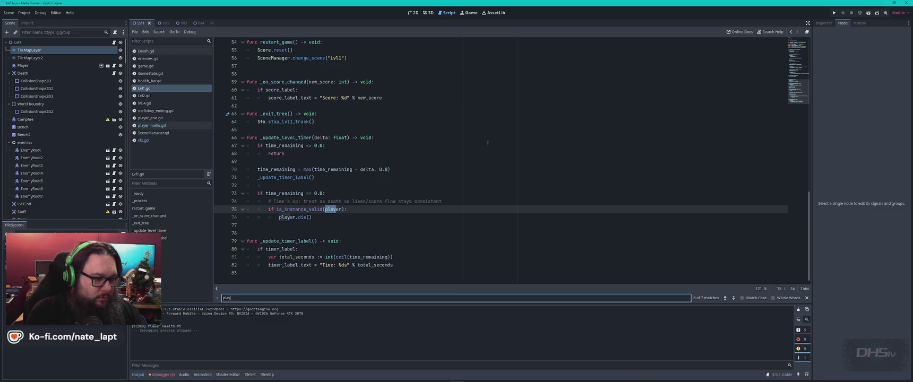
{"action": "key", "text": "Return"}
{"action": "key", "text": "Return"}
{"action": "key", "text": "Return"}
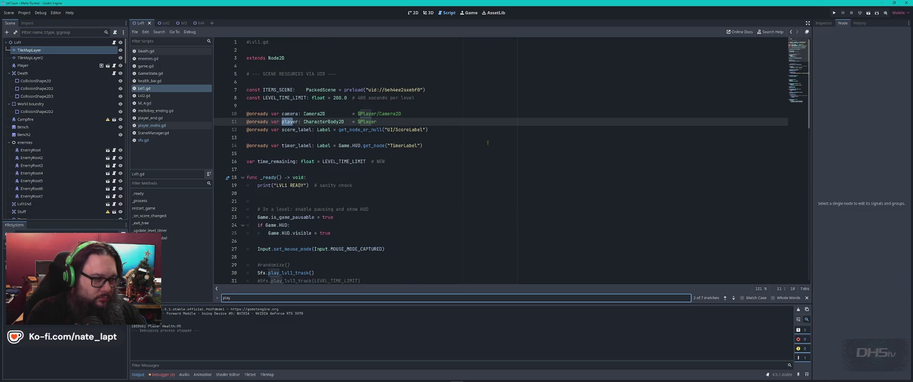
{"action": "key", "text": "Return"}
{"action": "key", "text": "Return"}
{"action": "key", "text": "Return"}
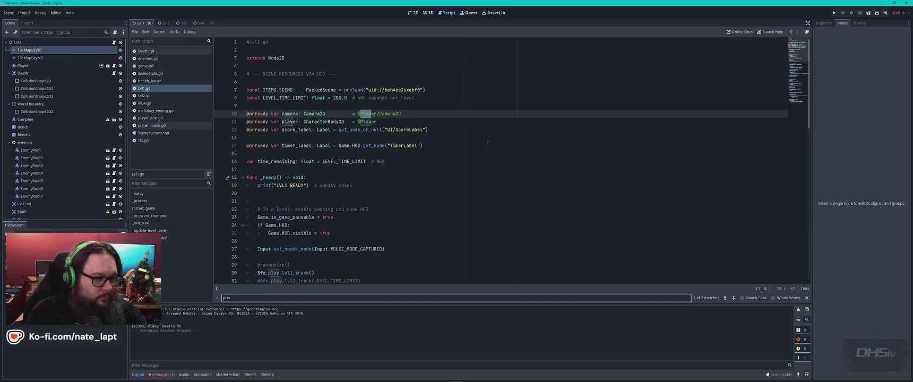
{"action": "key", "text": "Return"}
{"action": "key", "text": "Return"}
{"action": "key", "text": "Return"}
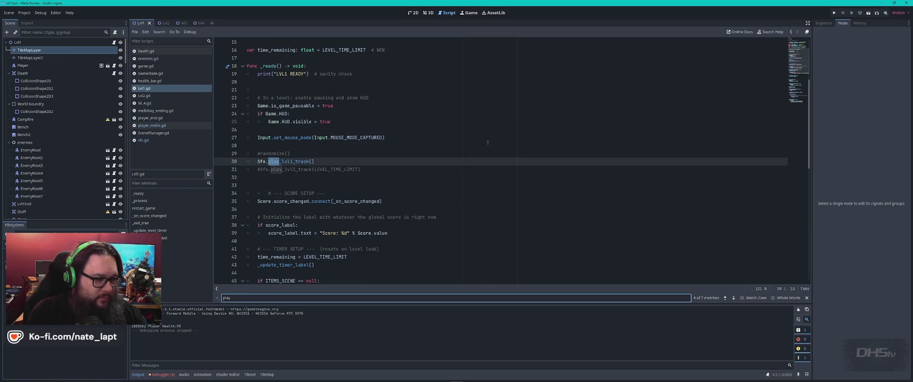
{"action": "key", "text": "Return"}
{"action": "key", "text": "Return"}
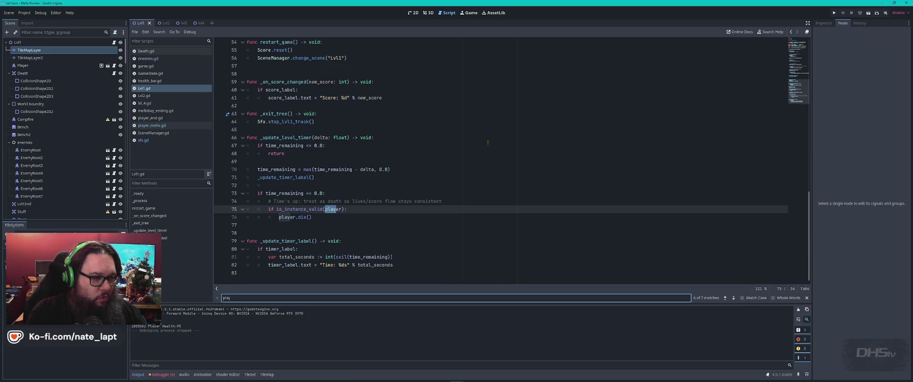
{"action": "key", "text": "Escape"}
{"action": "key", "text": "ctrl+Tab"}
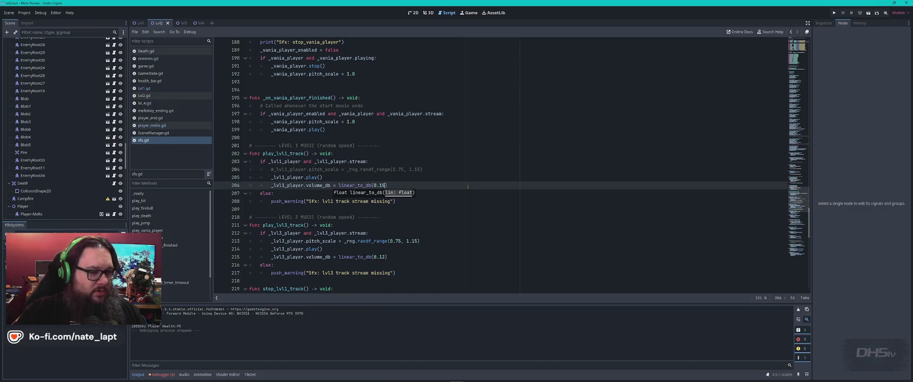
Add the missing ')' on line 206, then search _lvl1_player to reach its setup code.
{"action": "type", "text": ")"}
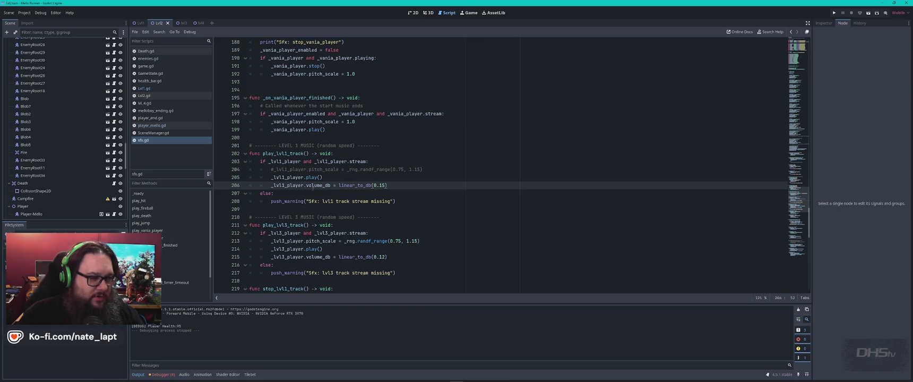
{"action": "key", "text": "ctrl+f"}
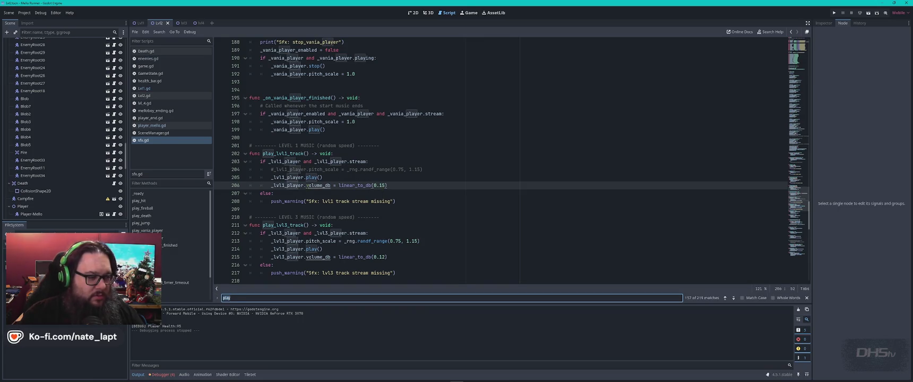
{"action": "left_click", "coordinate": [306, 185]}
{"action": "double_click", "coordinate": [286, 185]}
{"action": "key", "text": "ctrl+f"}
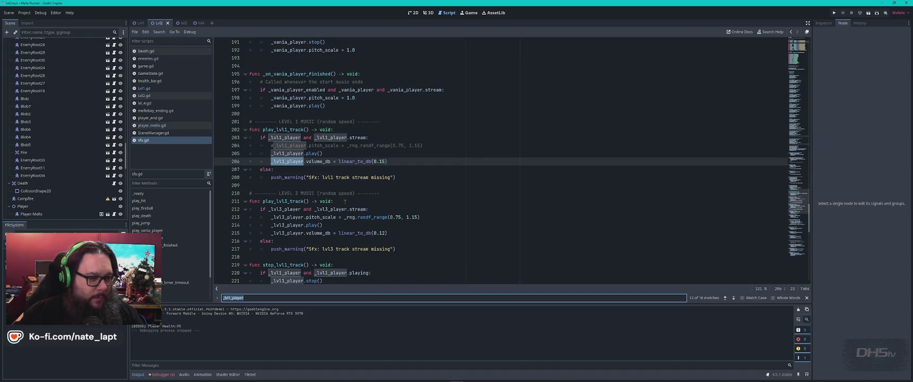
{"action": "key", "text": "Return"}
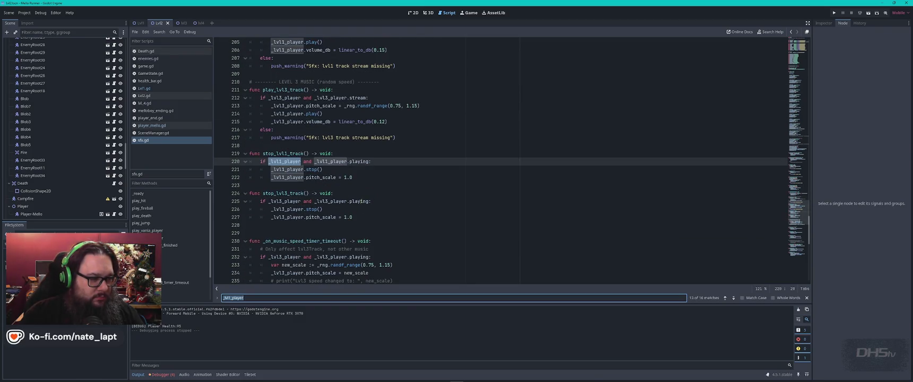
{"action": "key", "text": "Return"}
{"action": "key", "text": "Return"}
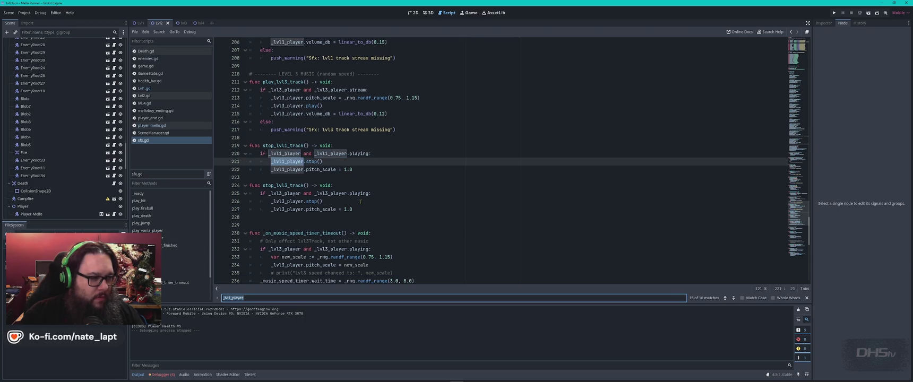
{"action": "key", "text": "Return"}
{"action": "key", "text": "Return"}
{"action": "key", "text": "Return"}
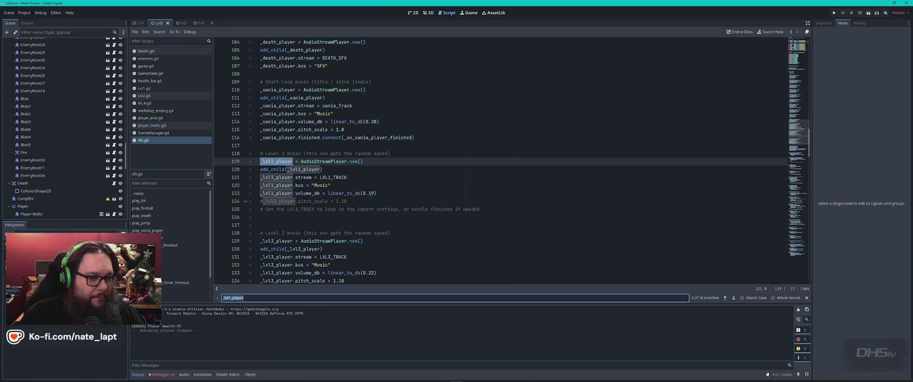
Set the line 123 setup volume to linear_to_db(0.05), save sfx.gd, and run the game.
{"action": "left_click", "coordinate": [371, 193]}
{"action": "key", "text": "Delete"}
{"action": "type", "text": "0"}
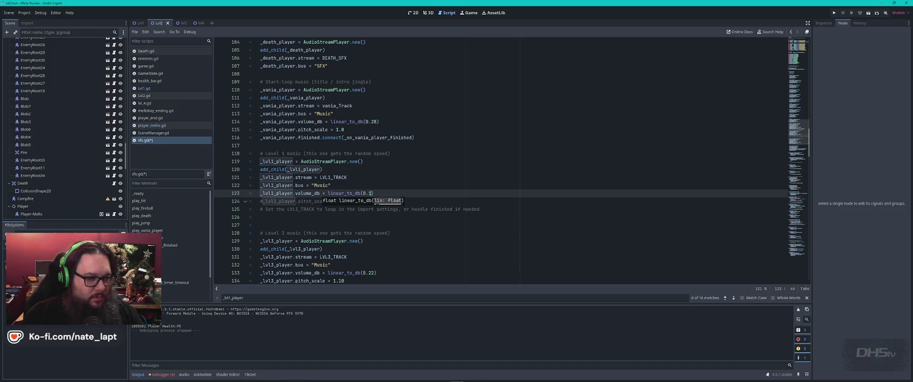
{"action": "type", "text": "8"}
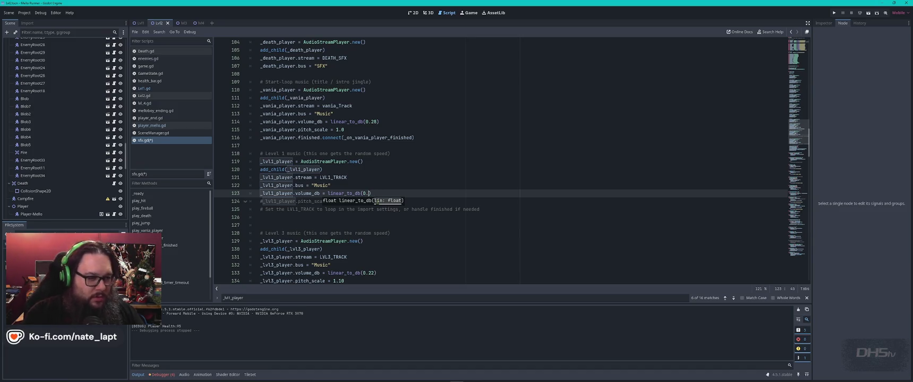
{"action": "type", "text": "05"}
{"action": "key", "text": "ctrl+s"}
{"action": "key", "text": "F5"}
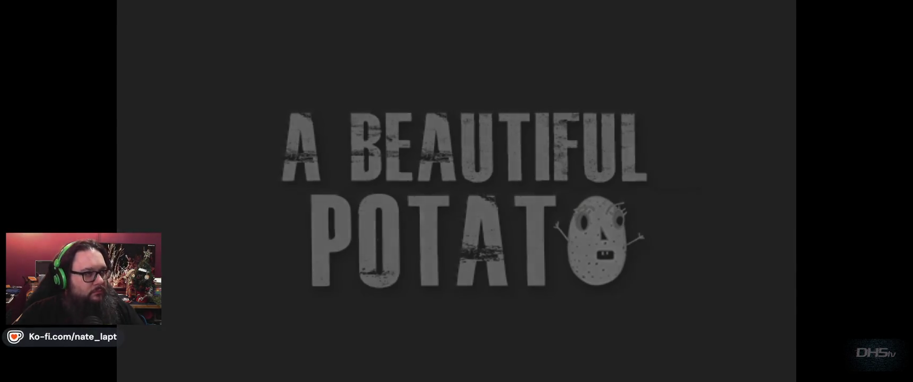
Stop the test run, set line 206's playback volume to linear_to_db(0.05), and relaunch.
{"action": "key", "text": "Return"}
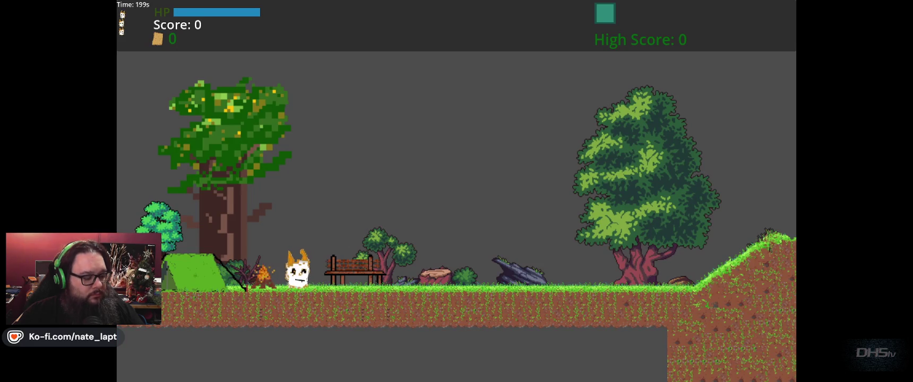
{"action": "key", "text": "F8"}
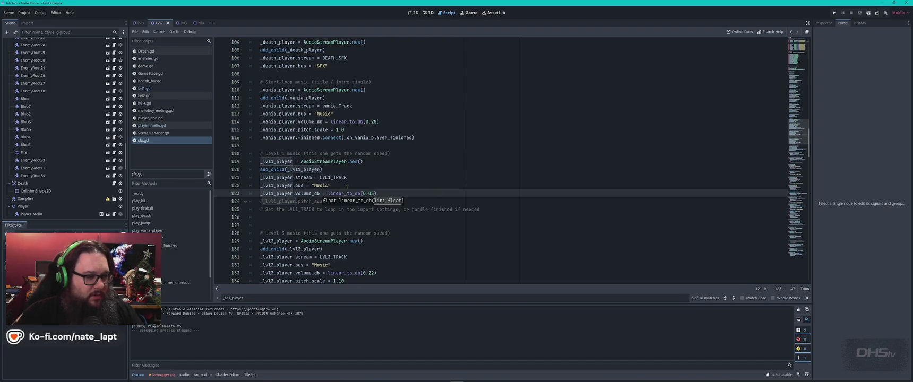
{"action": "left_click", "coordinate": [361, 185]}
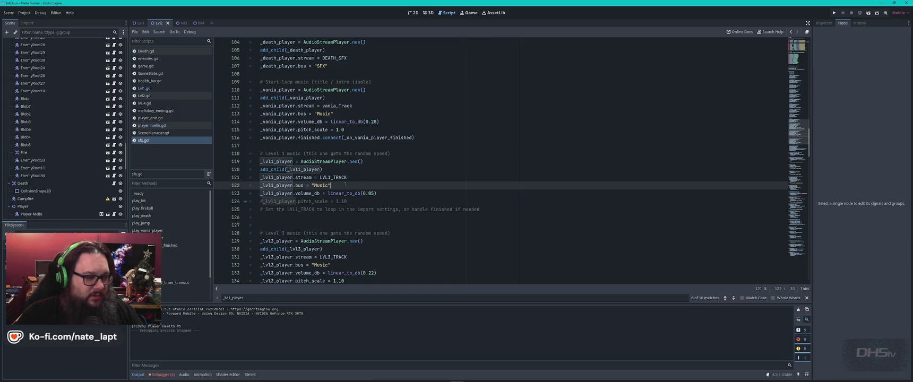
{"action": "key", "text": "Home"}
{"action": "key", "text": "ctrl+shift+Right"}
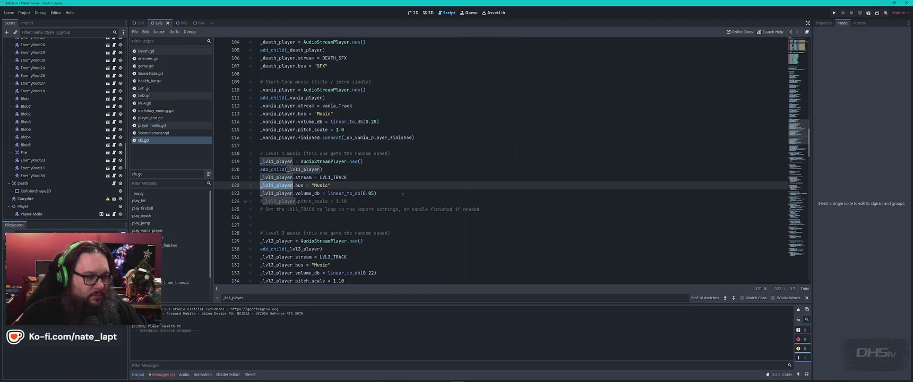
{"action": "key", "text": "ctrl+f"}
{"action": "key", "text": "Return"}
{"action": "key", "text": "Return"}
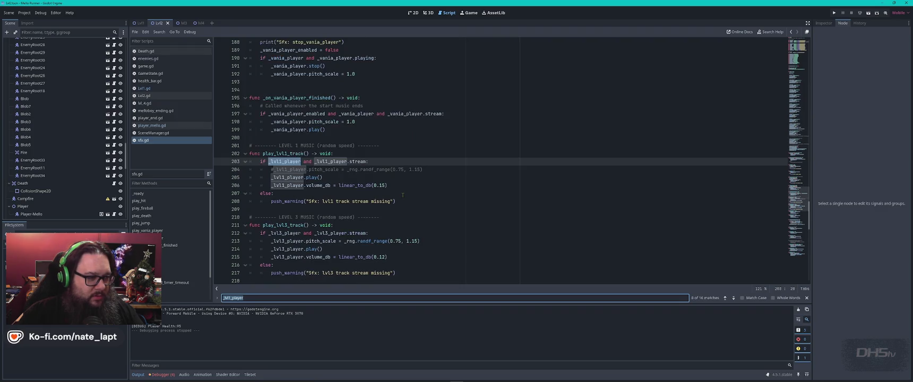
{"action": "double_click", "coordinate": [384, 184]}
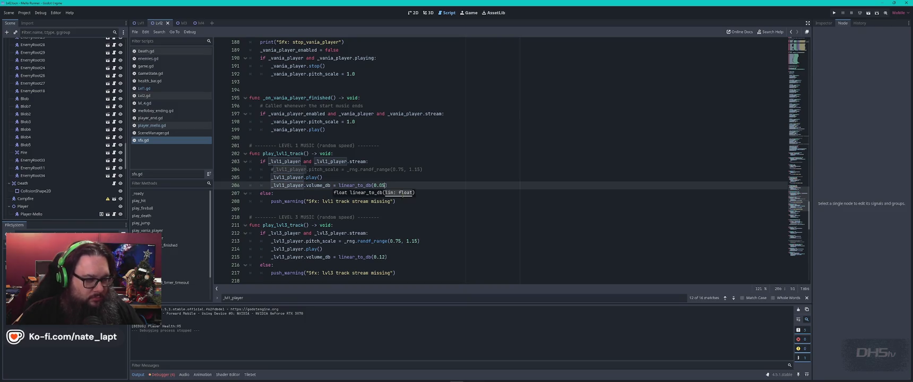
{"action": "key", "text": "F5"}
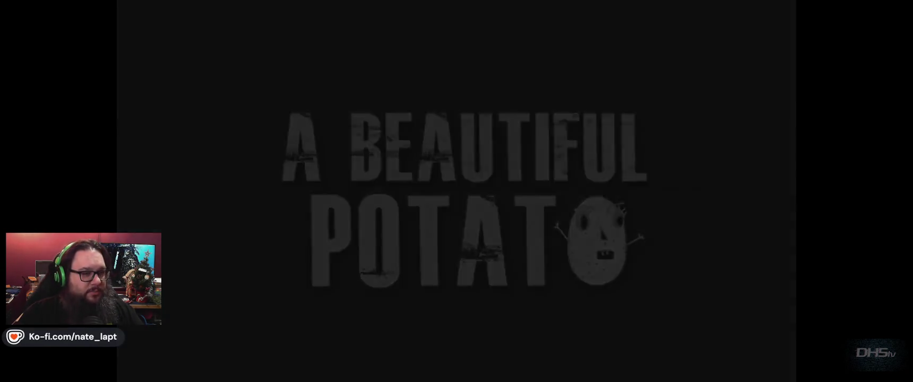
Stop the game, change line 206's volume from 0.05 to 0.10, and relaunch.
{"action": "key", "text": "Return"}
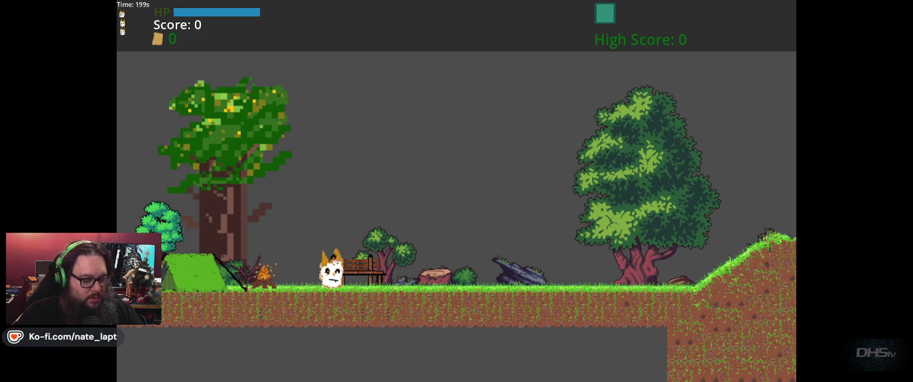
{"action": "key", "text": "F8"}
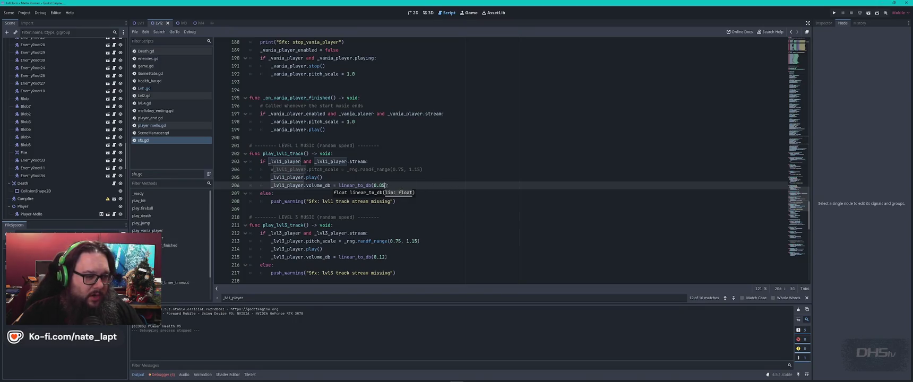
{"action": "double_click", "coordinate": [382, 185]}
{"action": "type", "text": "1"}
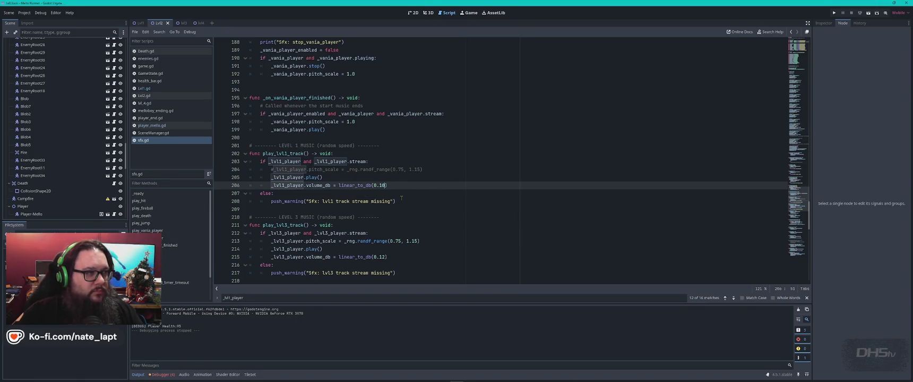
{"action": "key", "text": "F5"}
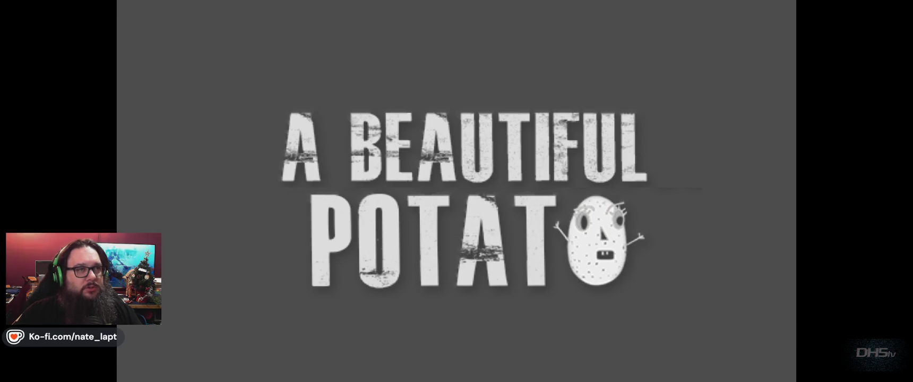
Start level 1 and run right, jumping up the ledges.
{"action": "key", "text": "Return"}
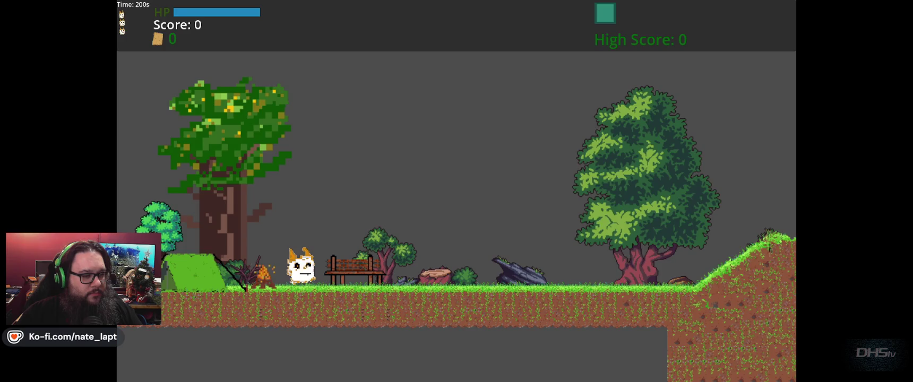
{"action": "key", "text": "Right"}
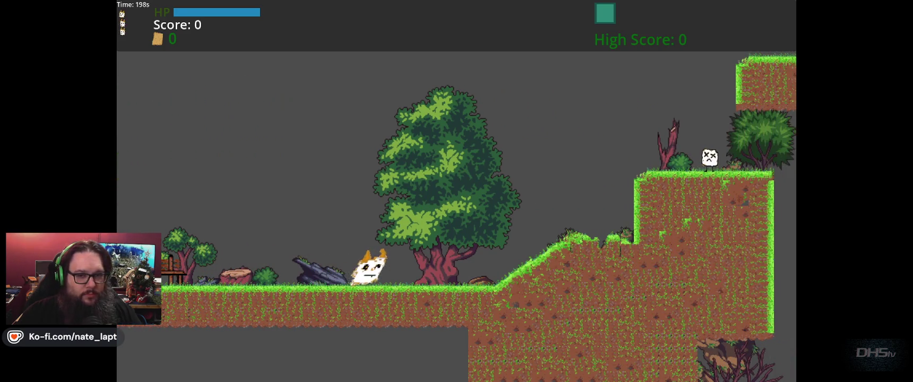
{"action": "key", "text": "Right"}
{"action": "key", "text": "space"}
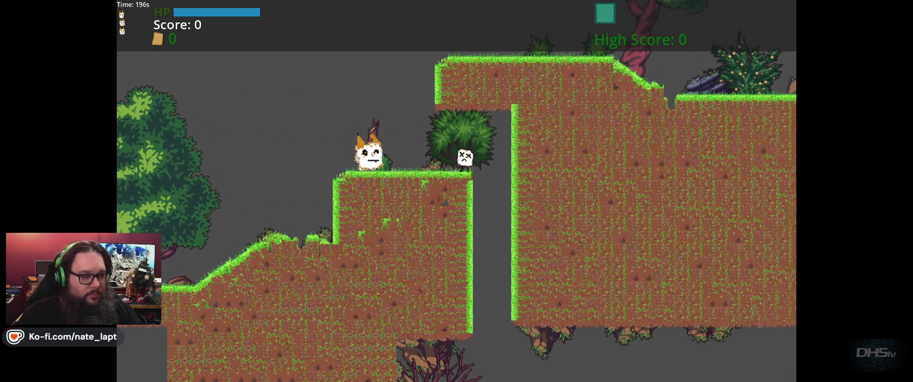
{"action": "key", "text": "space"}
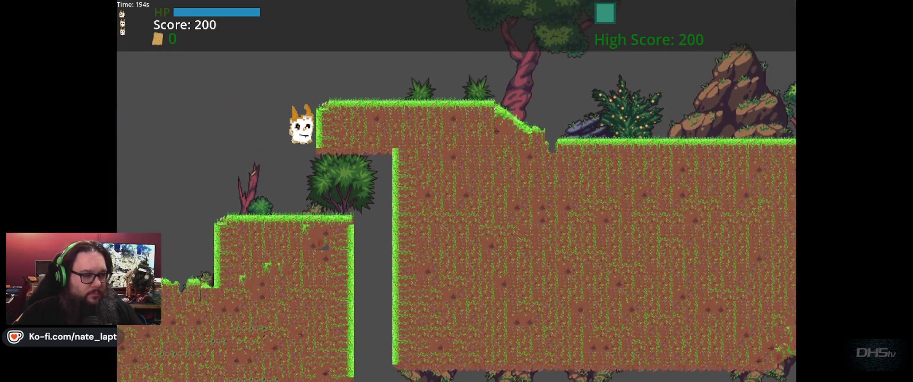
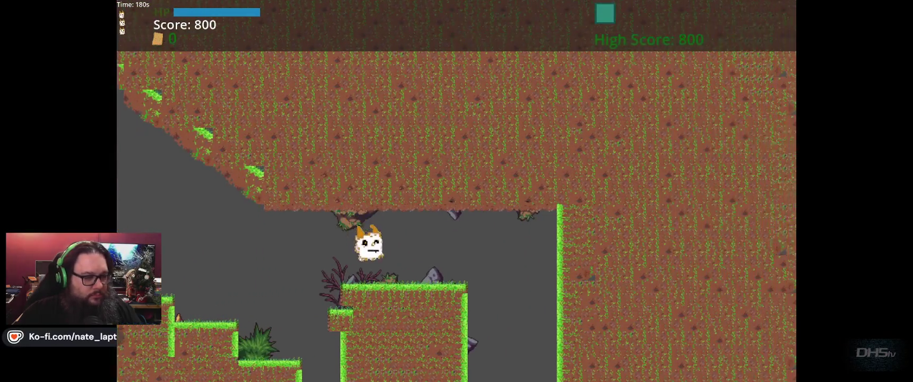
Run the cat right through the cave, down the shaft, and back and forth under the overhang.
{"action": "key", "text": "Right"}
{"action": "key", "text": "Right"}
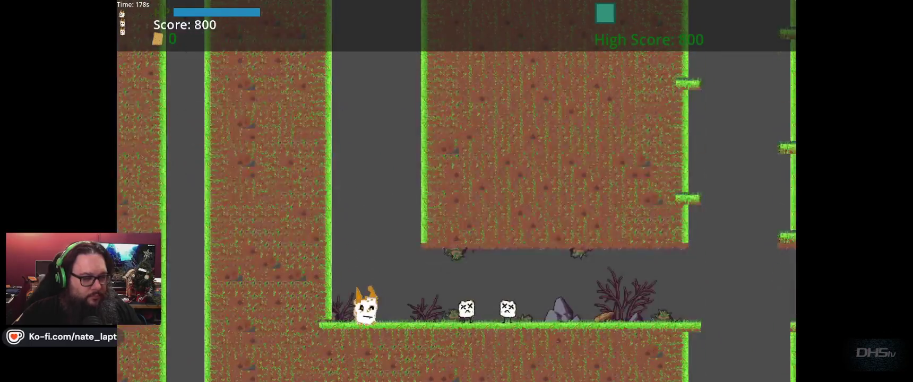
{"action": "key", "text": "Right"}
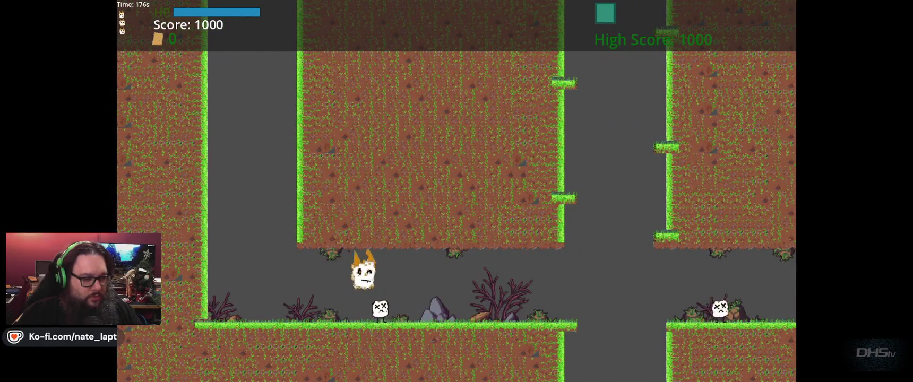
{"action": "key", "text": "Right"}
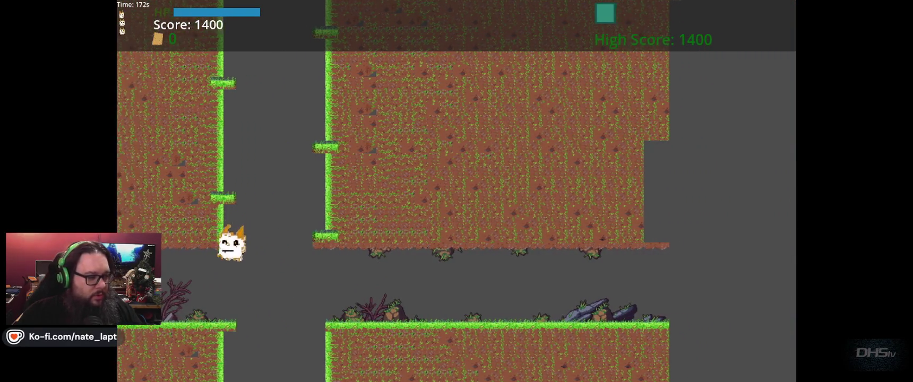
{"action": "key", "text": "Left"}
{"action": "key", "text": "Right"}
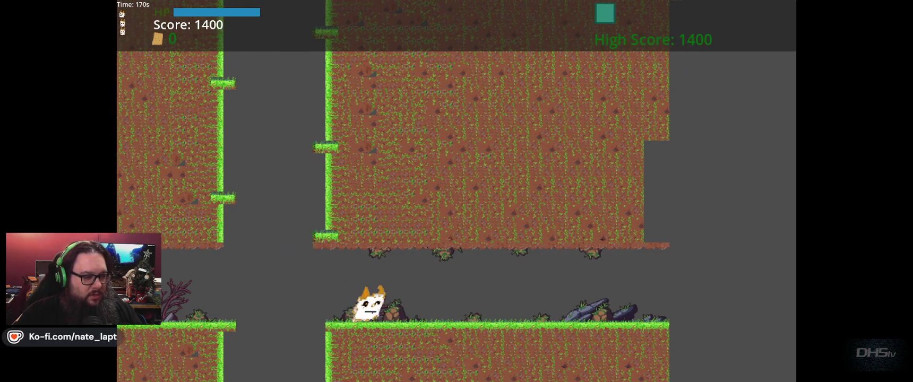
{"action": "key", "text": "Left"}
{"action": "key", "text": "Right"}
{"action": "key", "text": "Left"}
Jump the cat across the gap, run it right along the lower floor, then stop the game.
{"action": "key", "text": "space"}
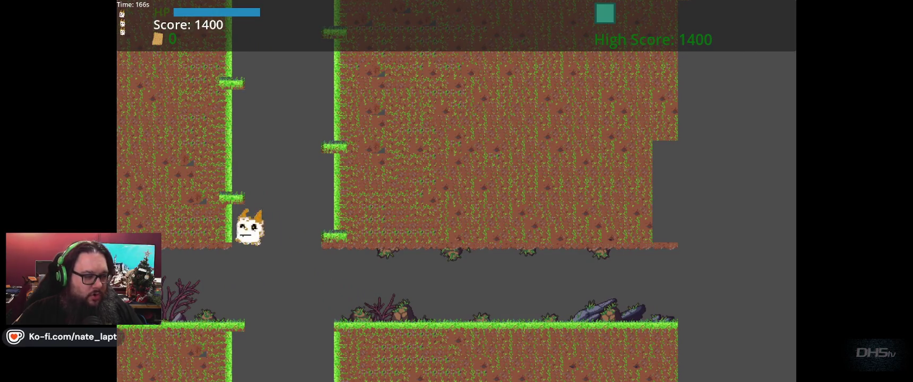
{"action": "key", "text": "Right"}
{"action": "key", "text": "space"}
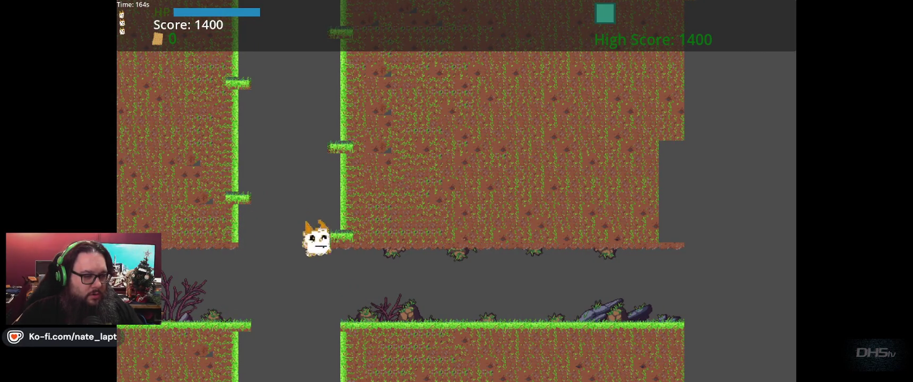
{"action": "key", "text": "Left"}
{"action": "key", "text": "space"}
{"action": "key", "text": "Right"}
{"action": "key", "text": "space"}
{"action": "key", "text": "Right"}
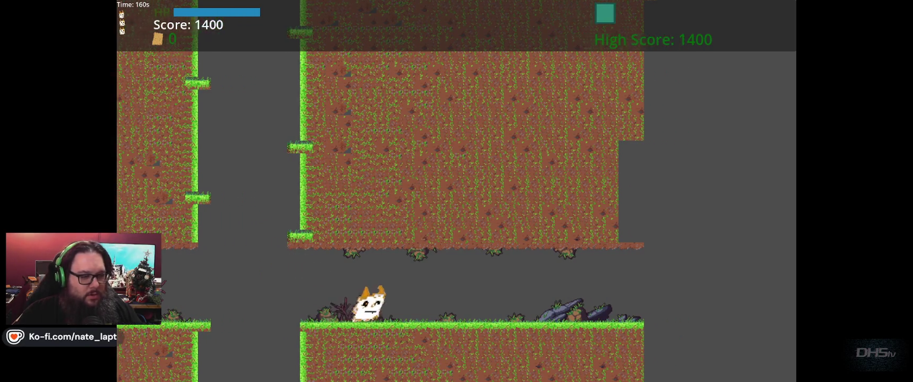
{"action": "key", "text": "Right"}
{"action": "key", "text": "space"}
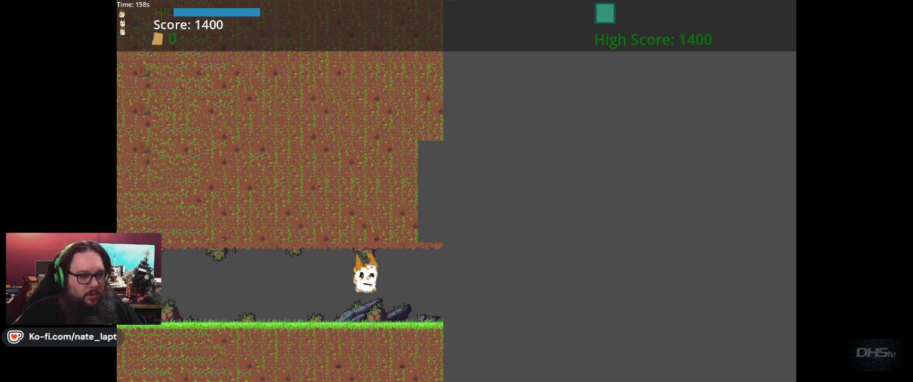
{"action": "key", "text": "F8"}
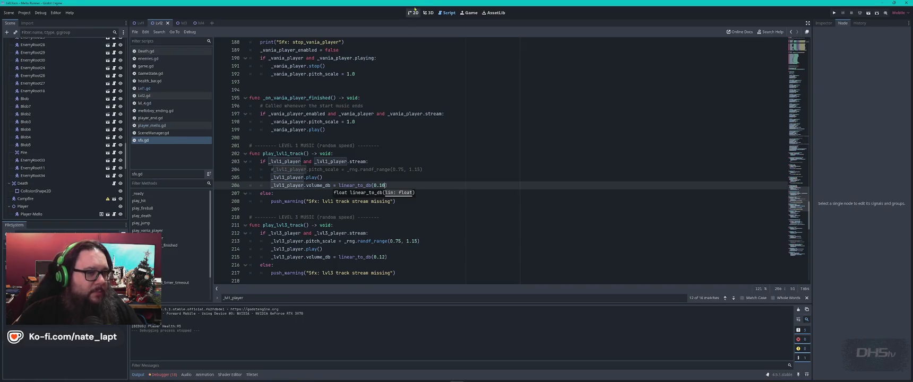
{"action": "left_click", "coordinate": [413, 12]}
Open the Lvl1 level scene in the 2D editor.
{"action": "left_click", "coordinate": [139, 23]}
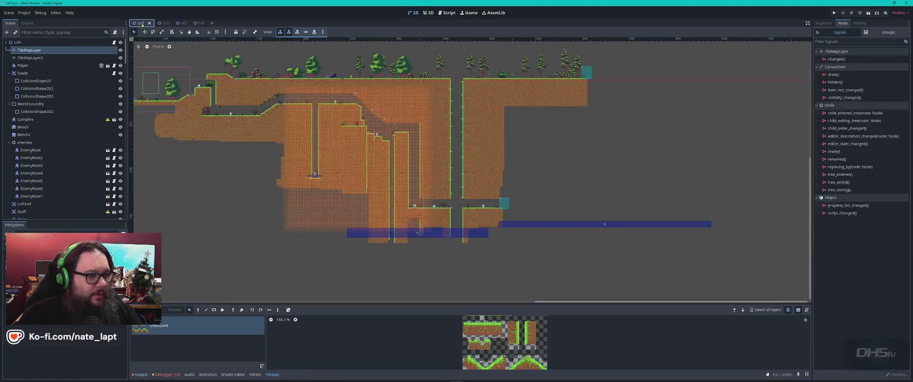
{"action": "scroll", "coordinate": [476, 194], "scroll_direction": "up", "scroll_amount": 5}
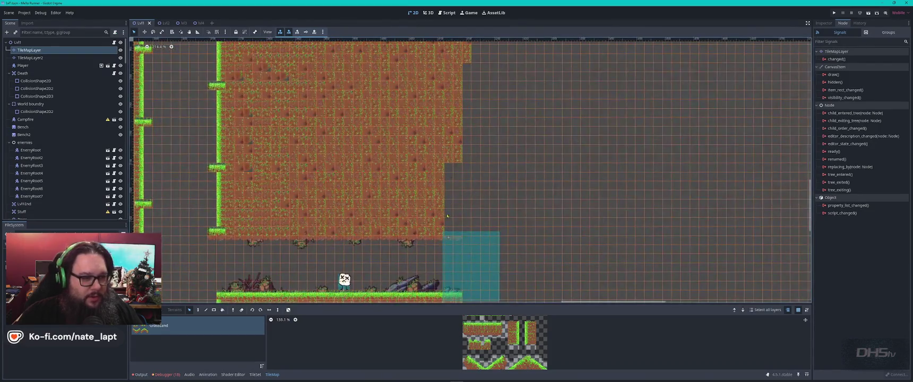
{"action": "scroll", "coordinate": [461, 216], "scroll_direction": "down", "scroll_amount": 4}
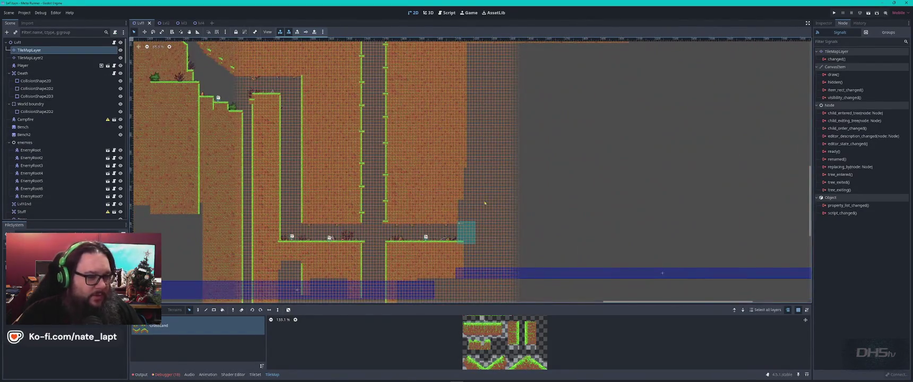
{"action": "scroll", "coordinate": [484, 202], "scroll_direction": "down", "scroll_amount": 3}
{"action": "scroll", "coordinate": [463, 135], "scroll_direction": "up", "scroll_amount": 2}
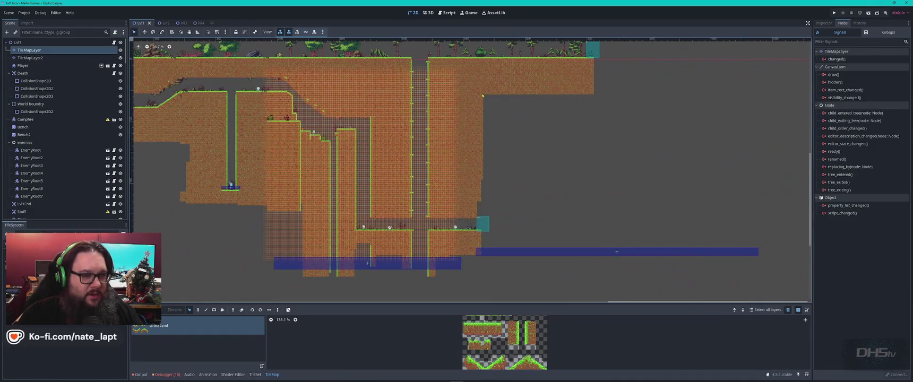
Copy a block of dirt tiles and stamp two copies into the grey area.
{"action": "left_click_drag", "start_coordinate": [477, 96], "coordinate": [439, 187]}
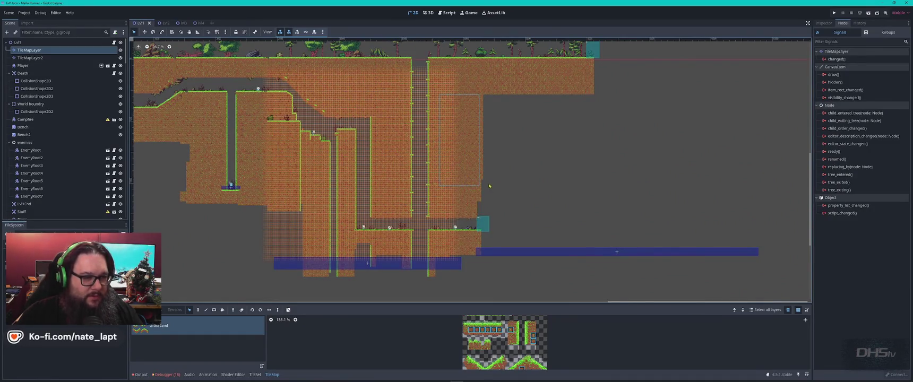
{"action": "key", "text": "ctrl+c"}
{"action": "key", "text": "ctrl+v"}
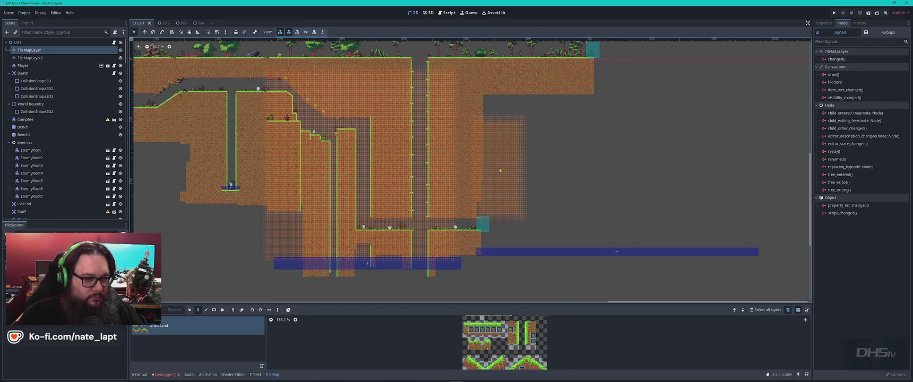
{"action": "scroll", "coordinate": [497, 170], "scroll_direction": "up", "scroll_amount": 3}
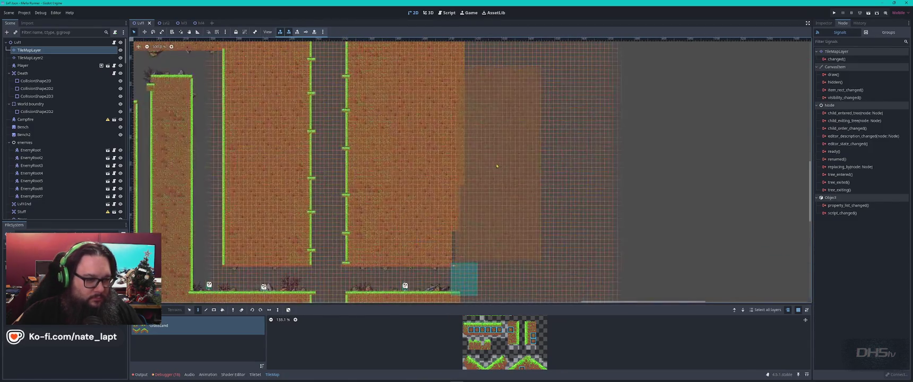
{"action": "left_click", "coordinate": [555, 167]}
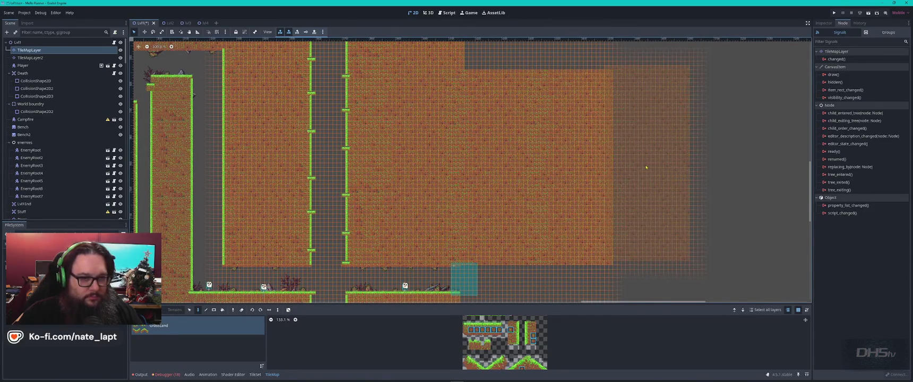
{"action": "left_click", "coordinate": [649, 169]}
{"action": "scroll", "coordinate": [583, 168], "scroll_direction": "up", "scroll_amount": 4}
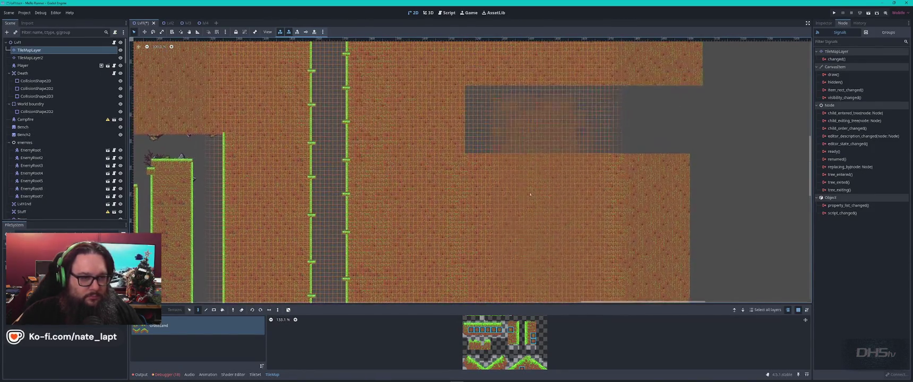
{"action": "key", "text": "Escape"}
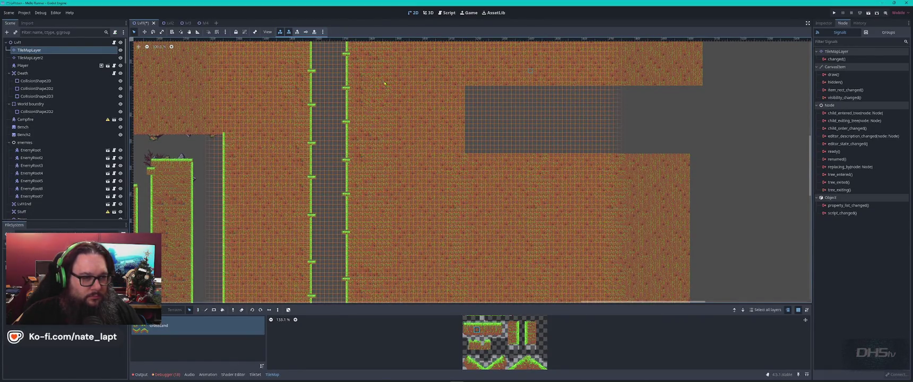
Copy a dirt region beside the gap and stamp three copies to fill the remaining grey gap.
{"action": "left_click_drag", "start_coordinate": [467, 89], "coordinate": [404, 153]}
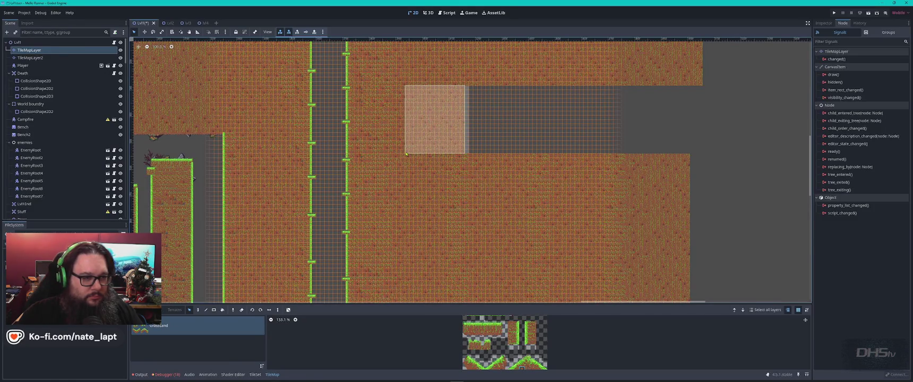
{"action": "key", "text": "ctrl+c"}
{"action": "key", "text": "ctrl+v"}
{"action": "left_click", "coordinate": [494, 120]}
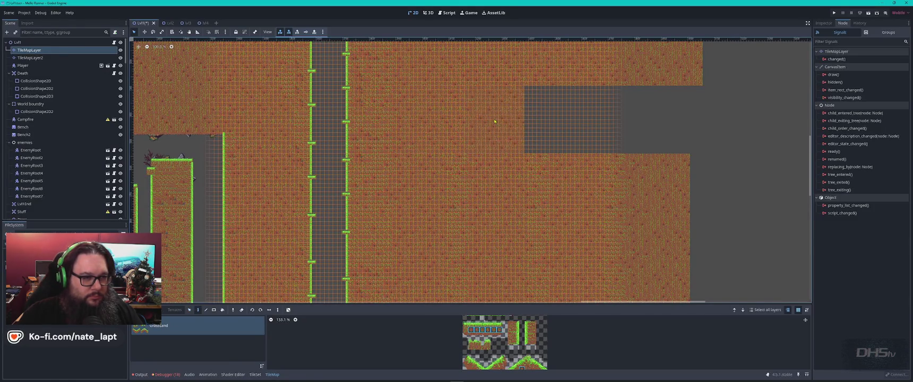
{"action": "left_click", "coordinate": [554, 122]}
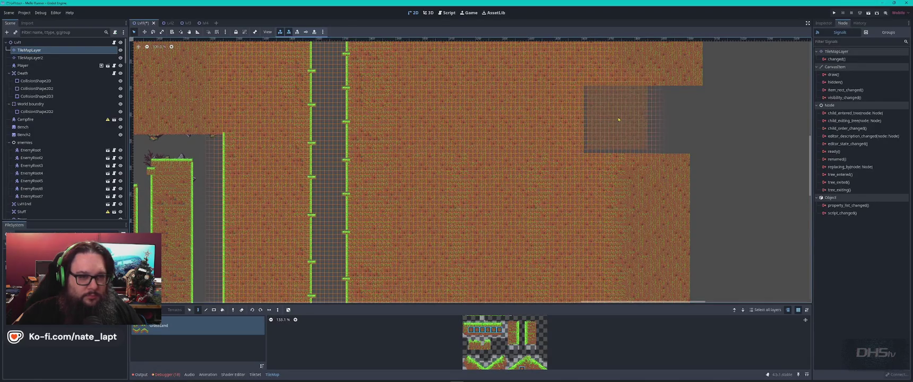
{"action": "left_click", "coordinate": [611, 120]}
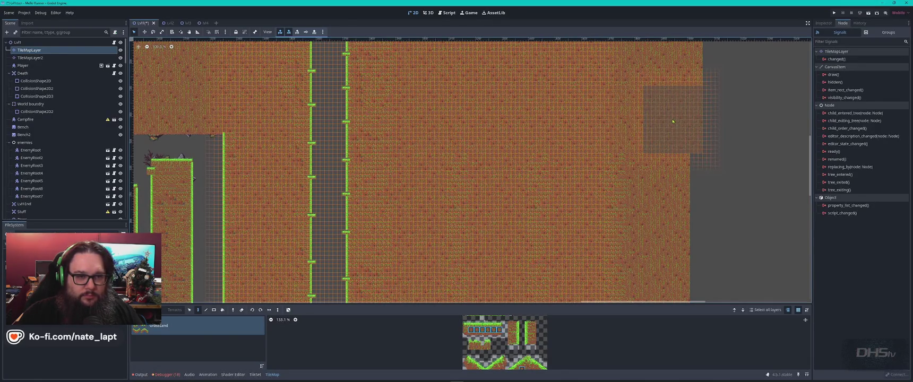
{"action": "scroll", "coordinate": [605, 89], "scroll_direction": "down", "scroll_amount": 3}
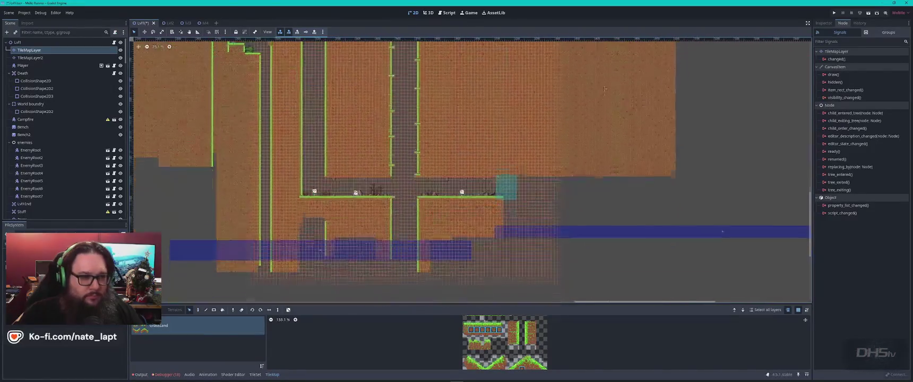
Pick a block of platform tiles as a pattern and stamp four copies extending the platform rightward.
{"action": "scroll", "coordinate": [591, 221], "scroll_direction": "down", "scroll_amount": 1}
{"action": "scroll", "coordinate": [492, 208], "scroll_direction": "up", "scroll_amount": 4}
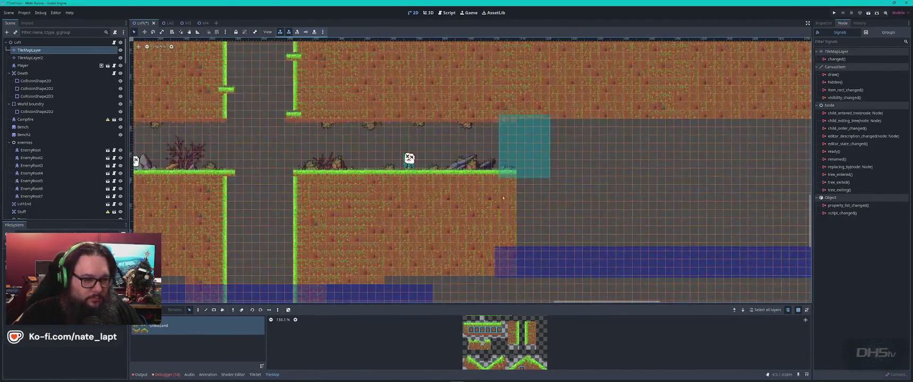
{"action": "left_click_drag", "start_coordinate": [512, 183], "coordinate": [388, 192]}
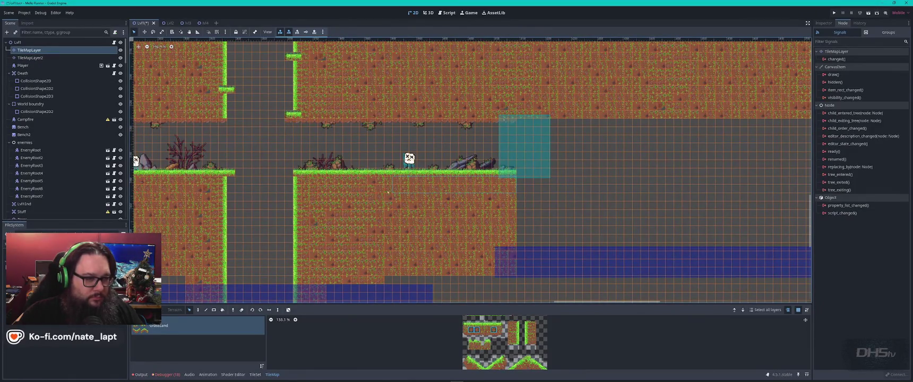
{"action": "mouse_move", "coordinate": [322, 172]}
{"action": "left_mouse_down"}
{"action": "mouse_move", "coordinate": [503, 239]}
{"action": "mouse_move", "coordinate": [511, 270]}
{"action": "mouse_move", "coordinate": [492, 277]}
{"action": "left_mouse_up"}
{"action": "left_click", "coordinate": [581, 225]}
{"action": "left_click", "coordinate": [748, 227]}
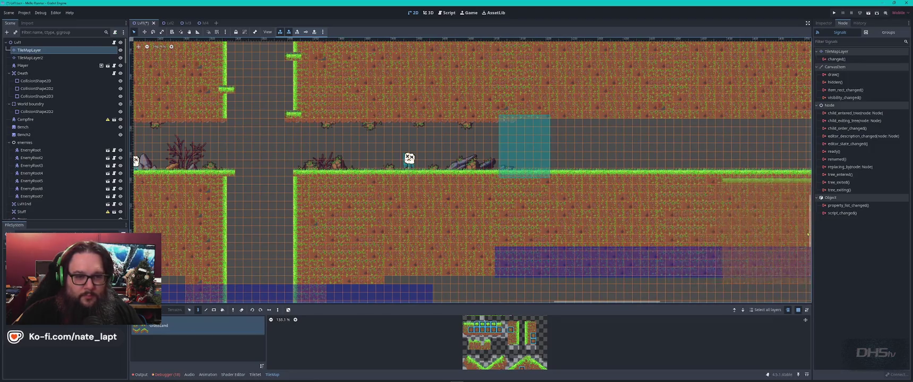
{"action": "scroll", "coordinate": [748, 227], "scroll_direction": "right", "scroll_amount": 5}
{"action": "left_click", "coordinate": [533, 196]}
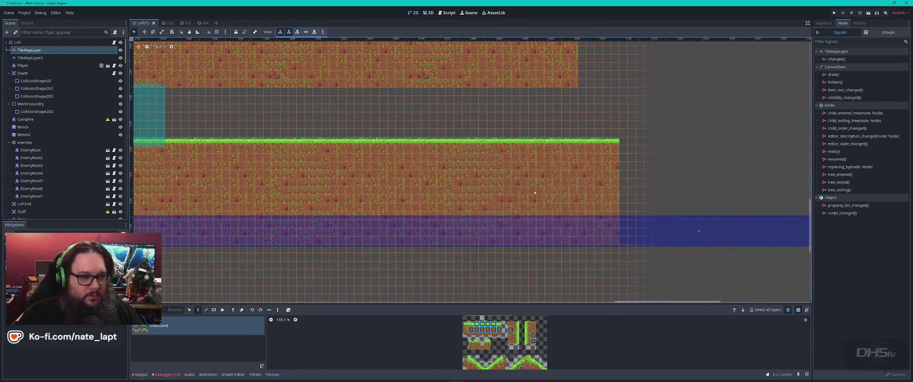
{"action": "left_click", "coordinate": [696, 194]}
{"action": "key", "text": "Escape"}
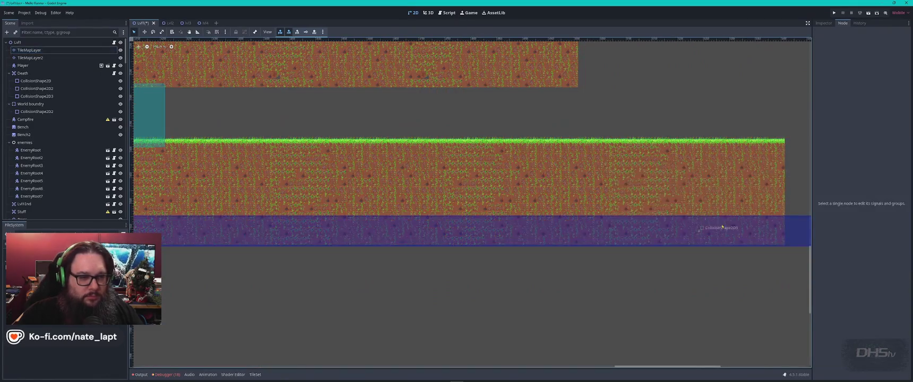
Copy a block of dirt tiles on the TileMapLayer, stamp it, and undo the misplaced stamp.
{"action": "scroll", "coordinate": [663, 205], "scroll_direction": "down", "scroll_amount": 2}
{"action": "scroll", "coordinate": [430, 179], "scroll_direction": "up", "scroll_amount": 3}
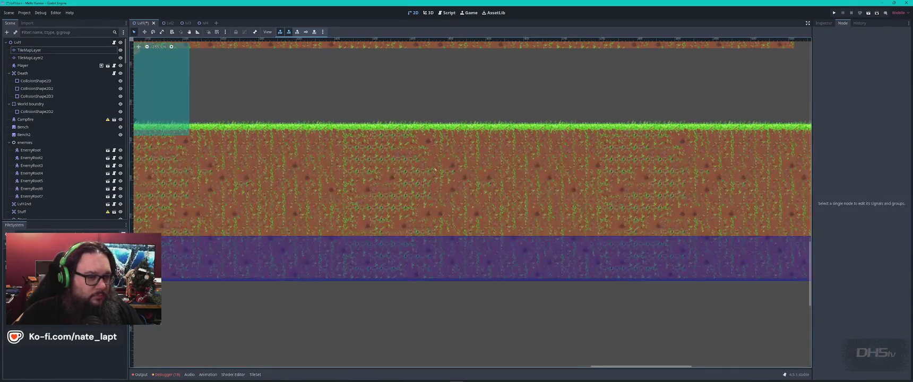
{"action": "left_click", "coordinate": [459, 208]}
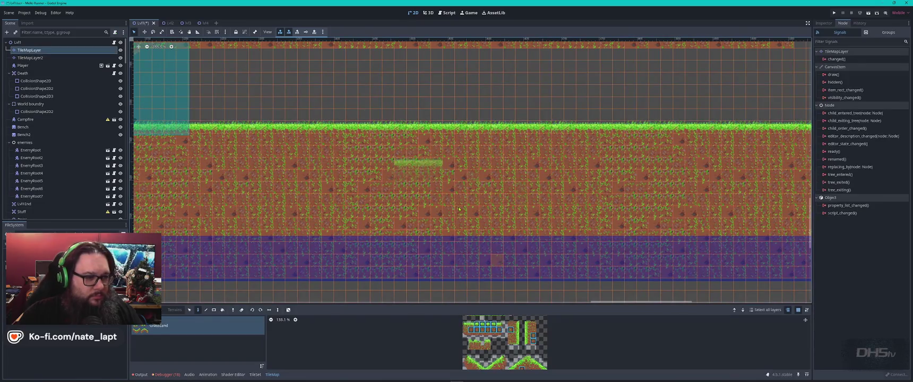
{"action": "key", "text": "s"}
{"action": "left_click_drag", "start_coordinate": [385, 124], "coordinate": [498, 270]}
{"action": "key", "text": "ctrl+c"}
{"action": "key", "text": "ctrl+v"}
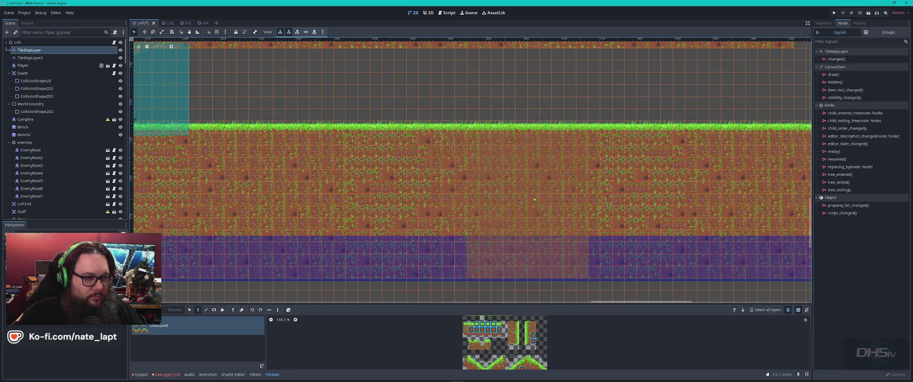
{"action": "scroll", "coordinate": [616, 219], "scroll_direction": "left", "scroll_amount": 10}
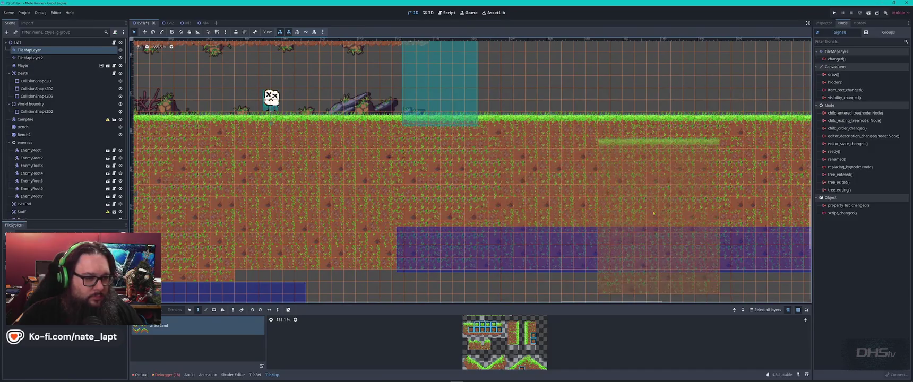
{"action": "left_click", "coordinate": [413, 205]}
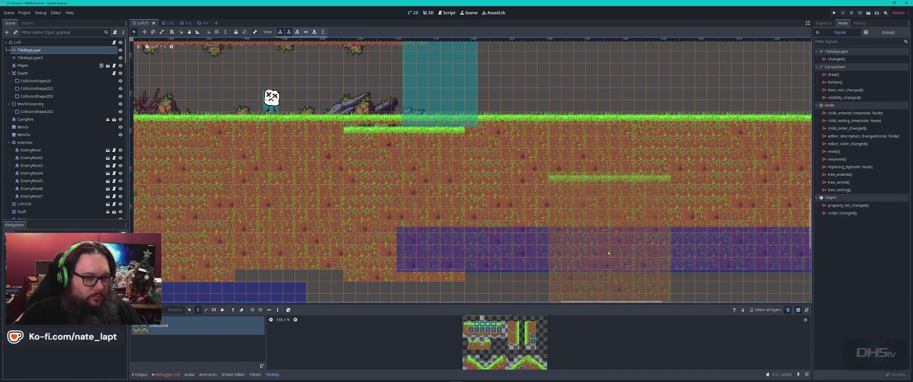
{"action": "key", "text": "ctrl+z"}
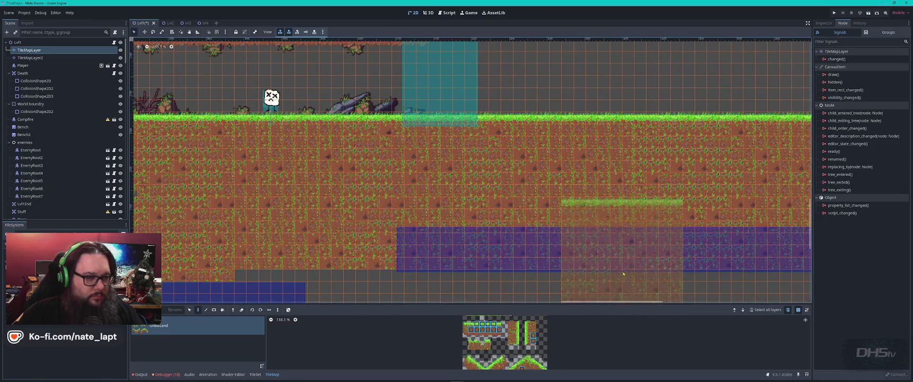
Pick the top-right tile block as the paint pattern.
{"action": "scroll", "coordinate": [658, 228], "scroll_direction": "right", "scroll_amount": 10}
{"action": "scroll", "coordinate": [690, 239], "scroll_direction": "left", "scroll_amount": 2}
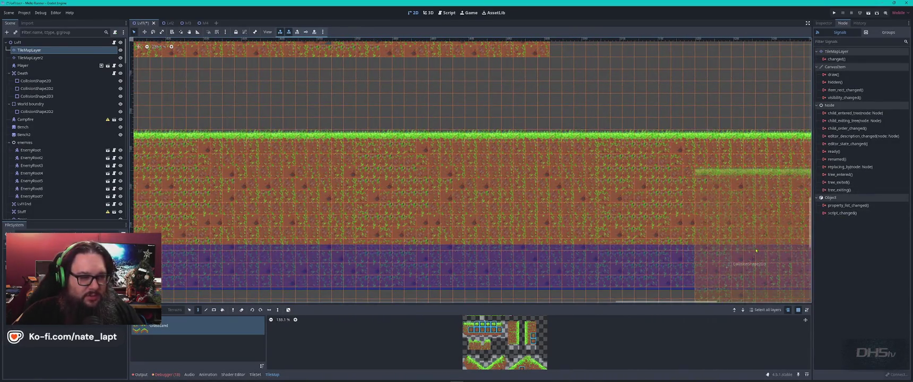
{"action": "scroll", "coordinate": [551, 223], "scroll_direction": "right", "scroll_amount": 5}
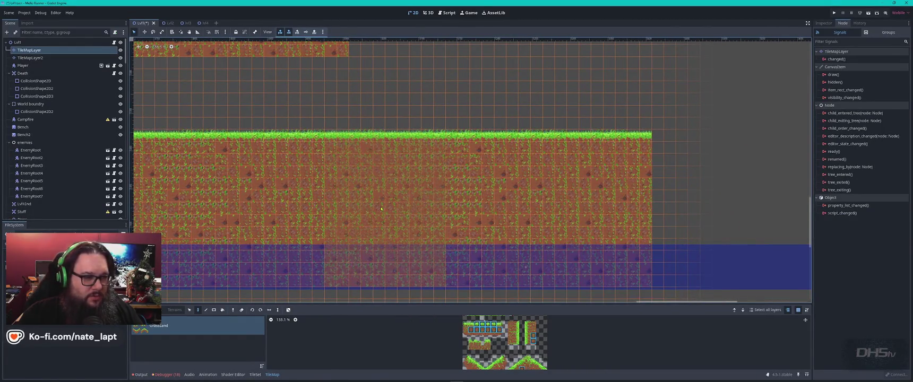
{"action": "scroll", "coordinate": [583, 234], "scroll_direction": "up", "scroll_amount": 3}
{"action": "scroll", "coordinate": [701, 101], "scroll_direction": "down", "scroll_amount": 3}
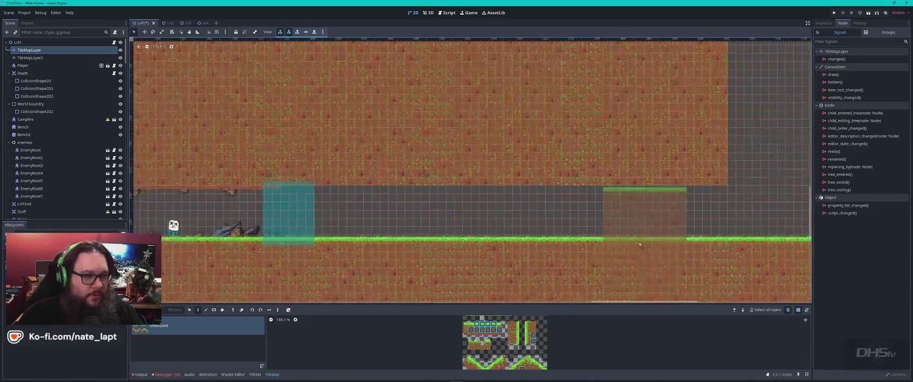
{"action": "mouse_move", "coordinate": [706, 90]}
{"action": "left_mouse_down"}
{"action": "mouse_move", "coordinate": [570, 200]}
{"action": "mouse_move", "coordinate": [570, 181]}
{"action": "left_mouse_up"}
{"action": "key", "text": "d"}
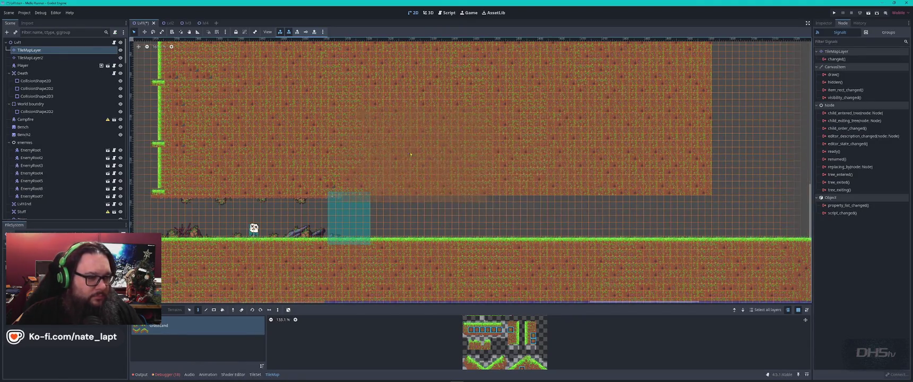
Select the ceiling's grassy edge row and paint it further to the right.
{"action": "scroll", "coordinate": [555, 183], "scroll_direction": "up", "scroll_amount": 4}
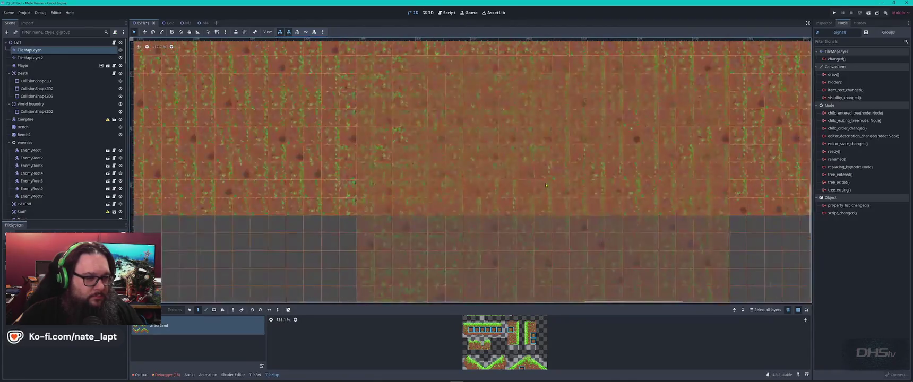
{"action": "mouse_move", "coordinate": [268, 74]}
{"action": "left_mouse_down"}
{"action": "mouse_move", "coordinate": [401, 166]}
{"action": "mouse_move", "coordinate": [384, 184]}
{"action": "left_mouse_up"}
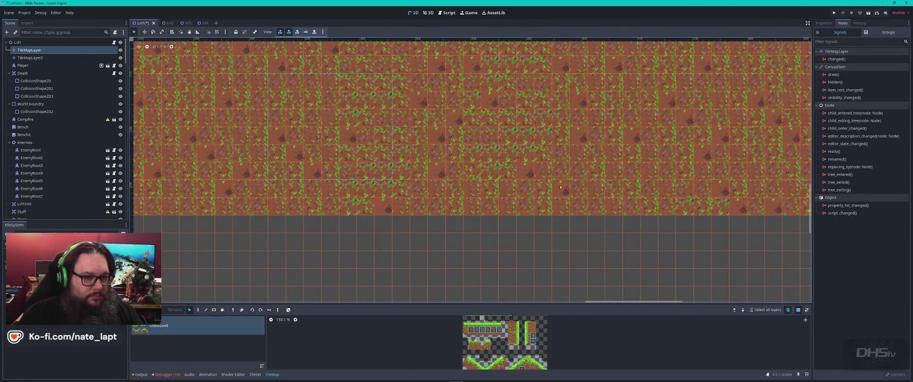
{"action": "scroll", "coordinate": [747, 212], "scroll_direction": "down", "scroll_amount": 4}
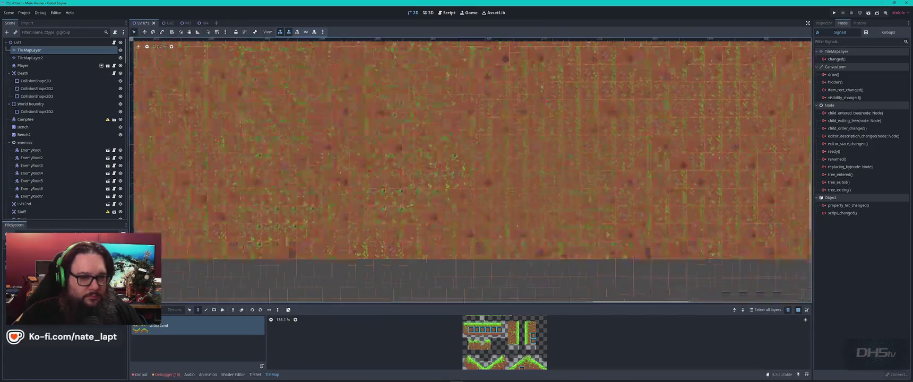
{"action": "left_click_drag", "start_coordinate": [353, 216], "coordinate": [660, 173]}
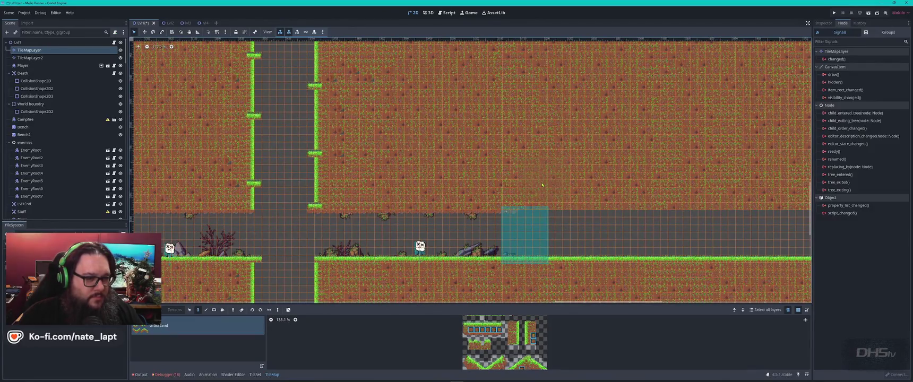
{"action": "scroll", "coordinate": [533, 193], "scroll_direction": "up", "scroll_amount": 4}
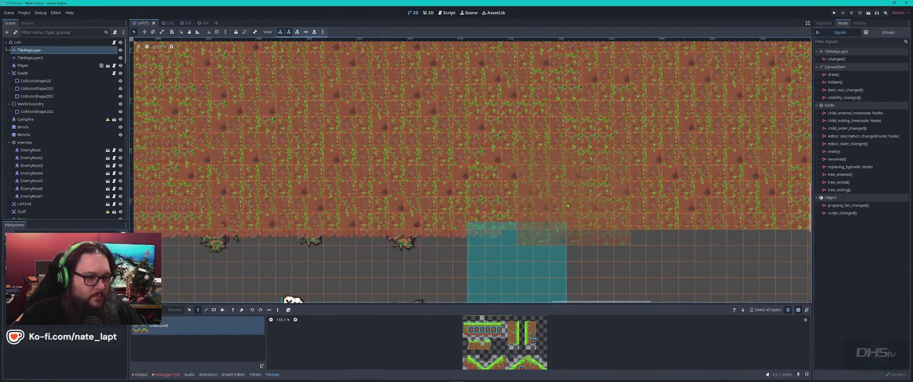
{"action": "scroll", "coordinate": [567, 212], "scroll_direction": "down", "scroll_amount": 2}
{"action": "scroll", "coordinate": [567, 248], "scroll_direction": "up", "scroll_amount": 3}
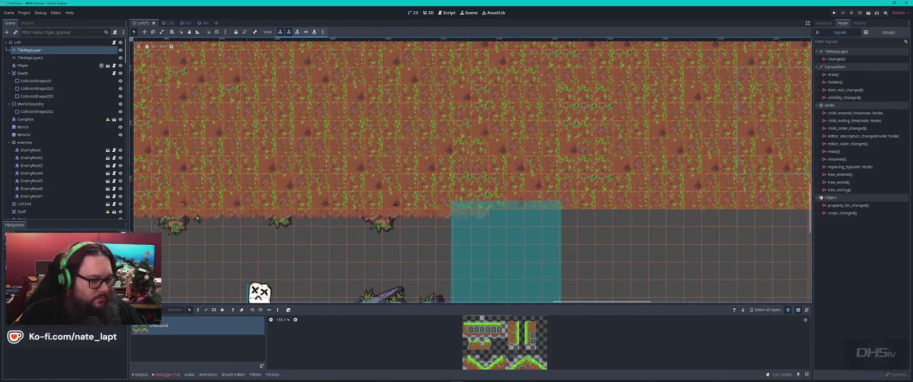
{"action": "mouse_move", "coordinate": [176, 216]}
{"action": "left_mouse_down"}
{"action": "mouse_move", "coordinate": [274, 226]}
{"action": "mouse_move", "coordinate": [467, 193]}
{"action": "mouse_move", "coordinate": [467, 223]}
{"action": "left_mouse_up"}
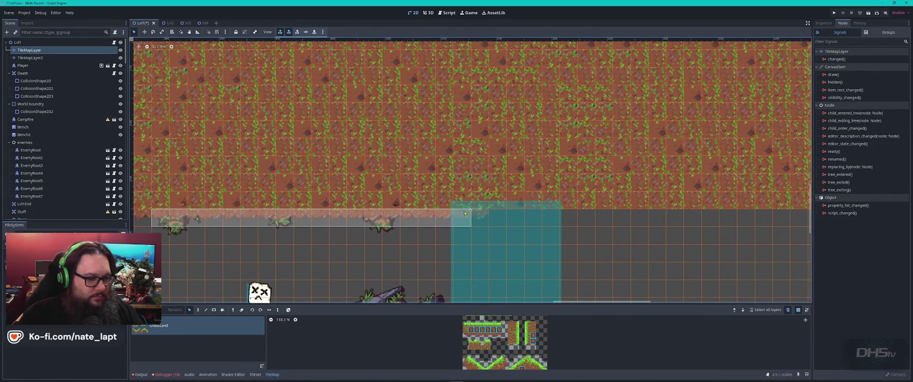
{"action": "key", "text": "d"}
{"action": "scroll", "coordinate": [752, 252], "scroll_direction": "down", "scroll_amount": 3}
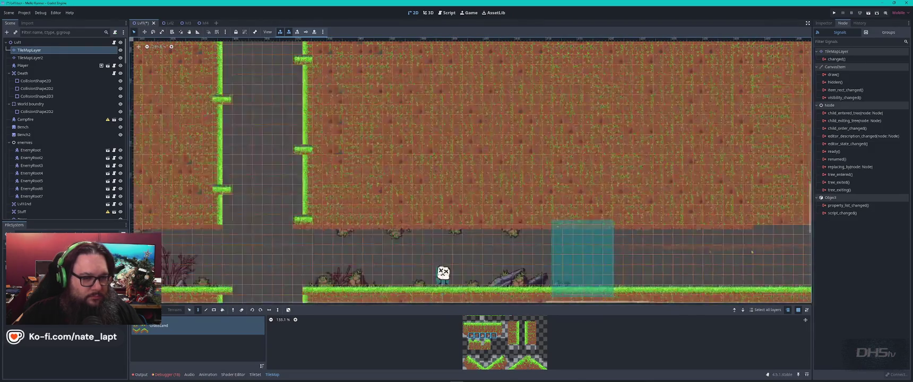
{"action": "scroll", "coordinate": [494, 255], "scroll_direction": "right", "scroll_amount": 8}
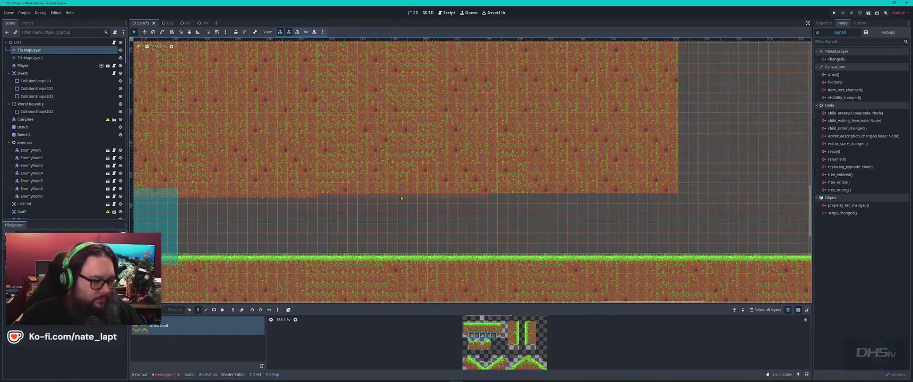
{"action": "left_click_drag", "start_coordinate": [409, 198], "coordinate": [499, 203]}
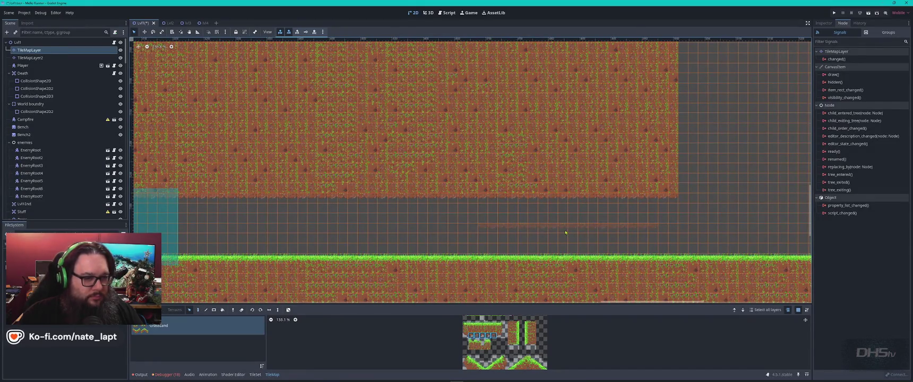
Move the Lvl1End area to the right end of the ground.
{"action": "scroll", "coordinate": [565, 232], "scroll_direction": "down", "scroll_amount": 2}
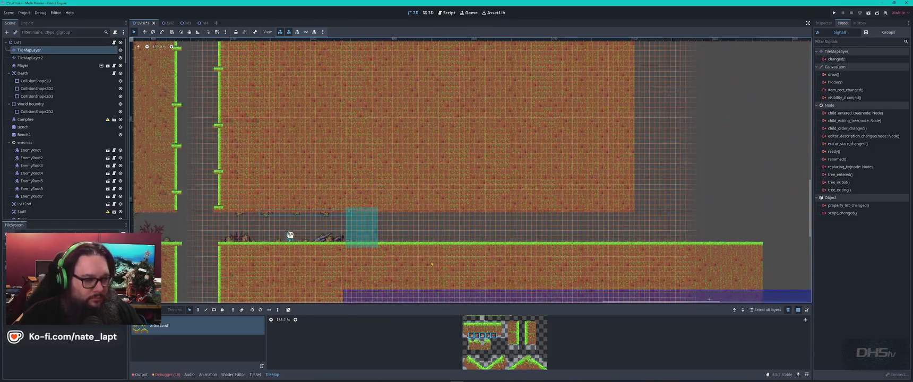
{"action": "scroll", "coordinate": [432, 265], "scroll_direction": "down", "scroll_amount": 1}
{"action": "scroll", "coordinate": [431, 265], "scroll_direction": "left", "scroll_amount": 1}
{"action": "left_click_drag", "start_coordinate": [415, 174], "coordinate": [704, 169]}
{"action": "scroll", "coordinate": [704, 170], "scroll_direction": "right", "scroll_amount": 5}
{"action": "mouse_move", "coordinate": [394, 182]}
{"action": "left_mouse_down"}
{"action": "mouse_move", "coordinate": [498, 182]}
{"action": "mouse_move", "coordinate": [490, 181]}
{"action": "left_mouse_up"}
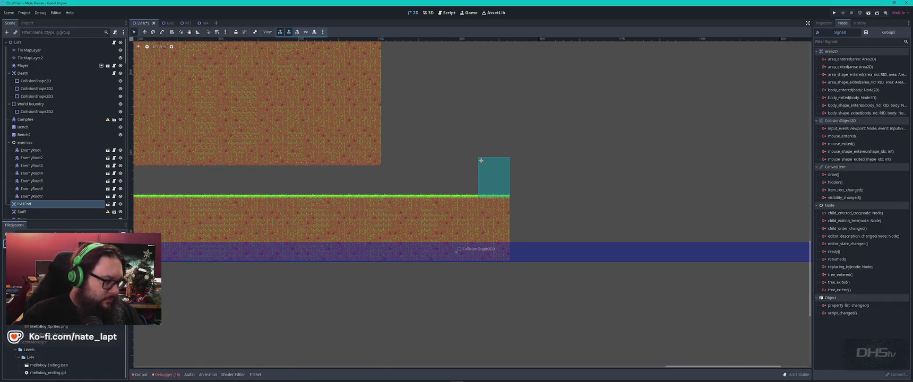
Drag the Box.png crate sprite onto the right end of the grassy platform.
{"action": "mouse_move", "coordinate": [456, 251]}
{"action": "left_mouse_down"}
{"action": "mouse_move", "coordinate": [472, 251]}
{"action": "mouse_move", "coordinate": [478, 204]}
{"action": "mouse_move", "coordinate": [501, 186]}
{"action": "mouse_move", "coordinate": [505, 193]}
{"action": "mouse_move", "coordinate": [491, 180]}
{"action": "left_mouse_up"}
{"action": "scroll", "coordinate": [501, 186], "scroll_direction": "up", "scroll_amount": 5}
{"action": "scroll", "coordinate": [2, 245], "scroll_direction": "up", "scroll_amount": 5}
{"action": "mouse_move", "coordinate": [43, 369]}
{"action": "left_mouse_down"}
{"action": "mouse_move", "coordinate": [475, 223]}
{"action": "mouse_move", "coordinate": [491, 208]}
{"action": "left_mouse_up"}
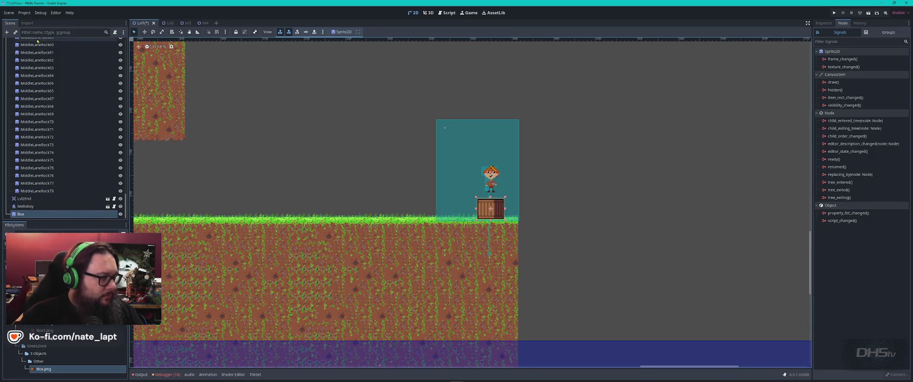
Collapse the Trees and Bushes groups in the Scene dock.
{"action": "scroll", "coordinate": [50, 198], "scroll_direction": "up", "scroll_amount": 15}
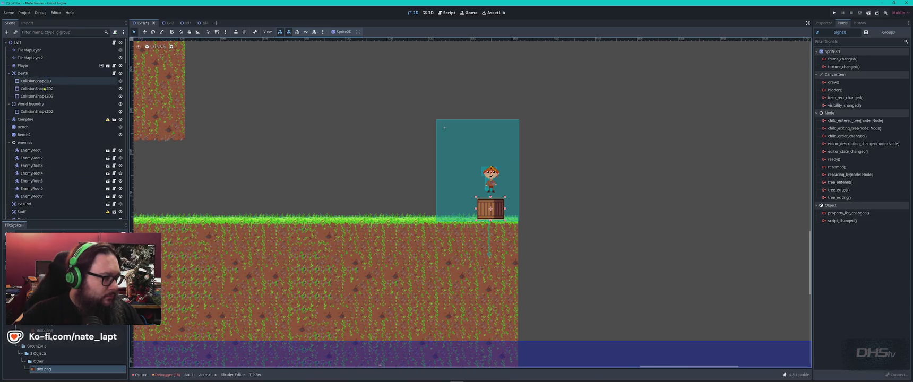
{"action": "scroll", "coordinate": [46, 120], "scroll_direction": "down", "scroll_amount": 3}
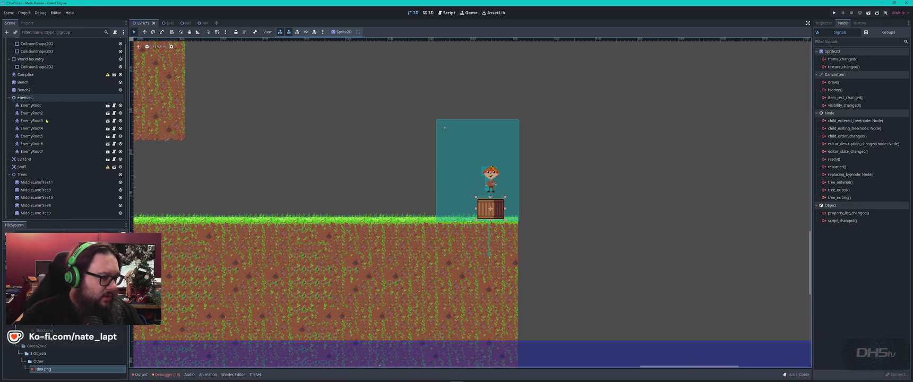
{"action": "scroll", "coordinate": [46, 121], "scroll_direction": "down", "scroll_amount": 3}
{"action": "left_click", "coordinate": [10, 130]}
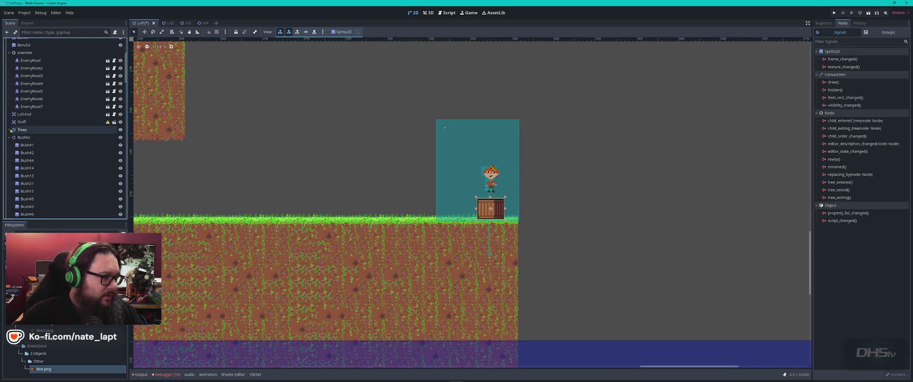
{"action": "left_click", "coordinate": [11, 138]}
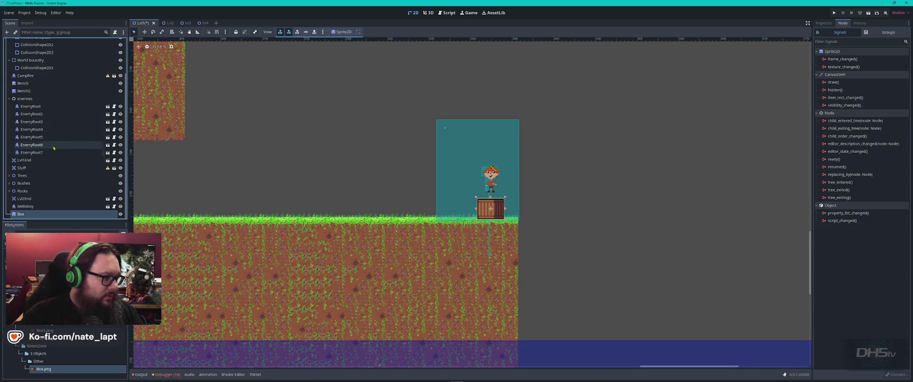
{"action": "left_click", "coordinate": [42, 32]}
{"action": "type", "text": "col"}
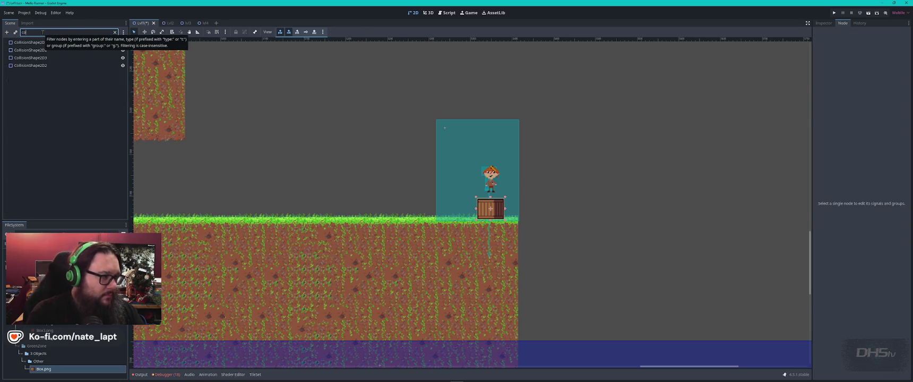
{"action": "left_click", "coordinate": [45, 65]}
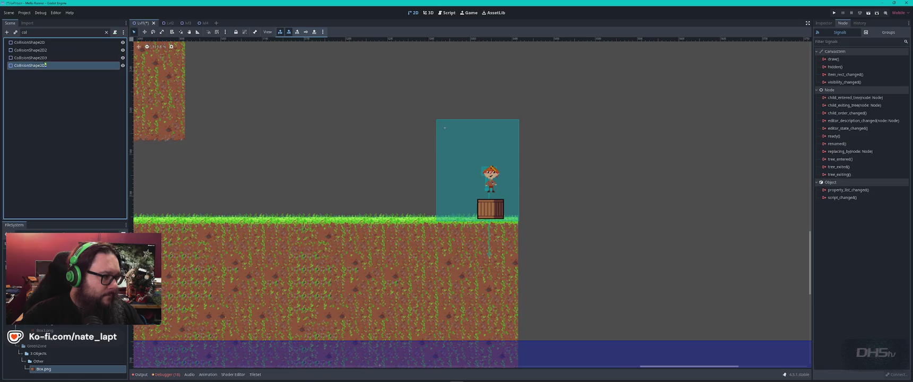
{"action": "left_click", "coordinate": [106, 32]}
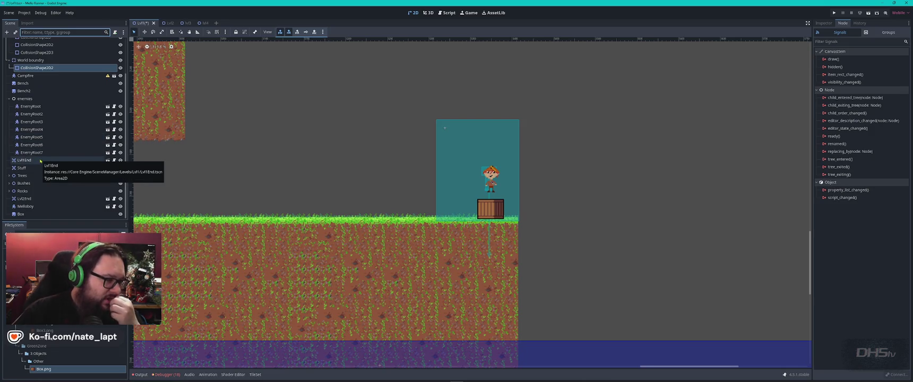
{"action": "left_click", "coordinate": [120, 199]}
{"action": "left_click", "coordinate": [118, 200]}
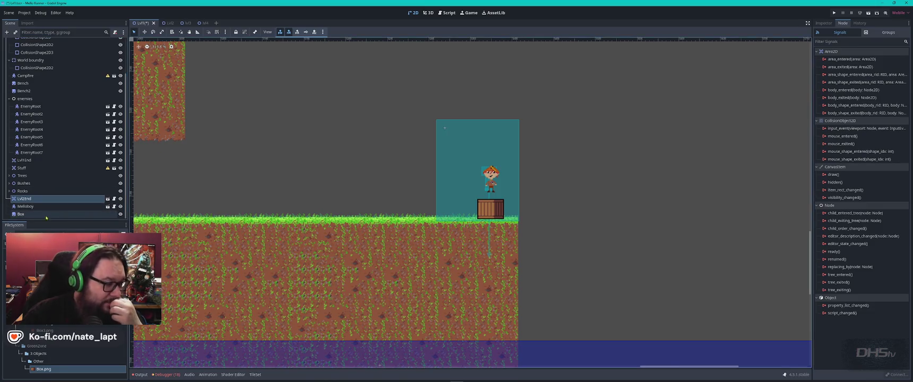
{"action": "scroll", "coordinate": [43, 132], "scroll_direction": "up", "scroll_amount": 3}
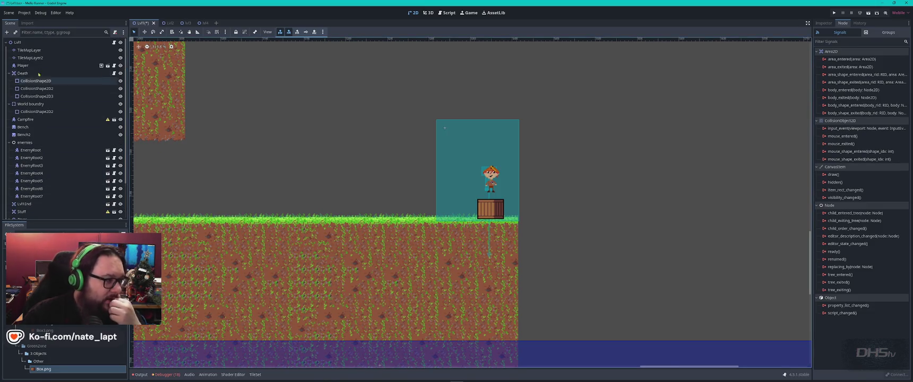
{"action": "left_click", "coordinate": [32, 42]}
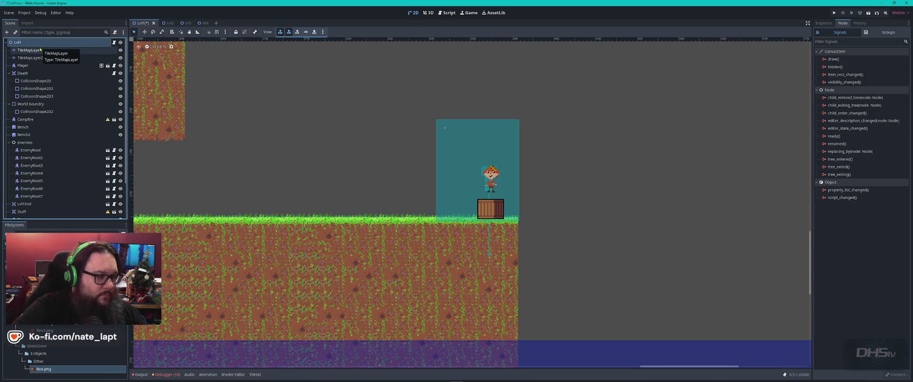
Add an Area2D node to the level and rename it Colliders.
{"action": "key", "text": "ctrl+a"}
{"action": "type", "text": "area"}
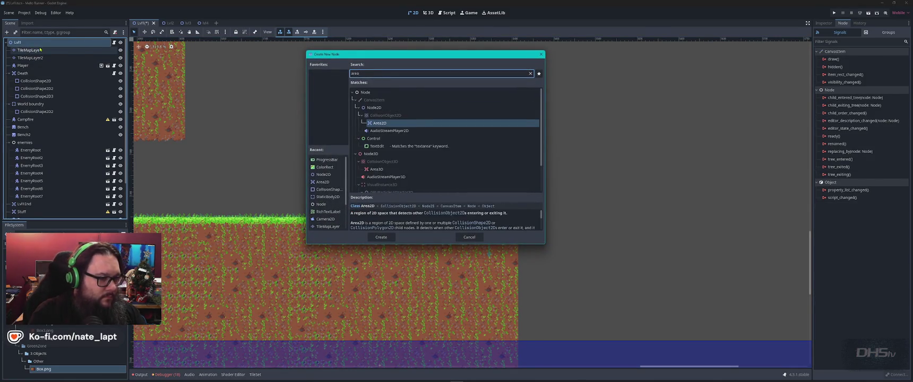
{"action": "key", "text": "Return"}
{"action": "type", "text": "Colliders"}
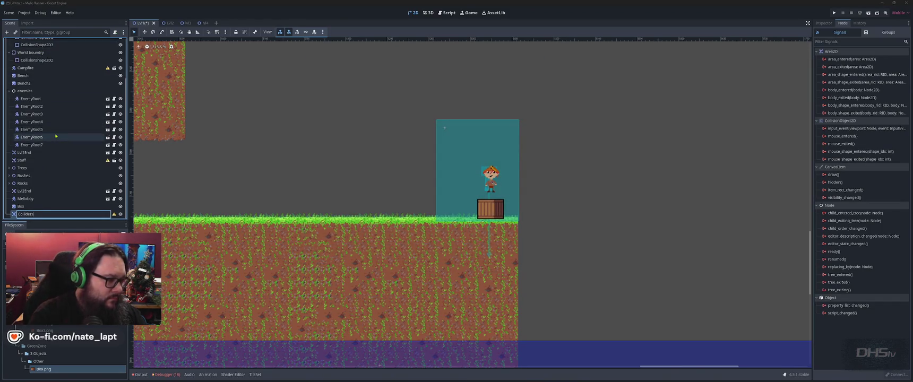
{"action": "left_click", "coordinate": [40, 214]}
{"action": "key", "text": "Return"}
Create a CollisionShape2D child under Colliders and view its Inspector properties.
{"action": "key", "text": "ctrl+a"}
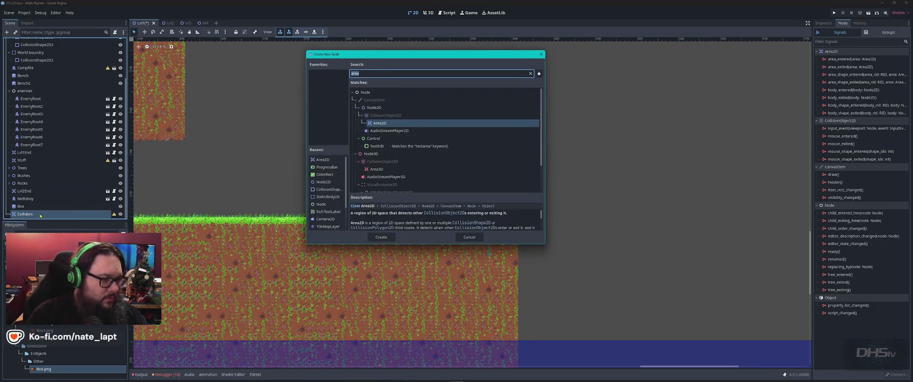
{"action": "type", "text": "colli"}
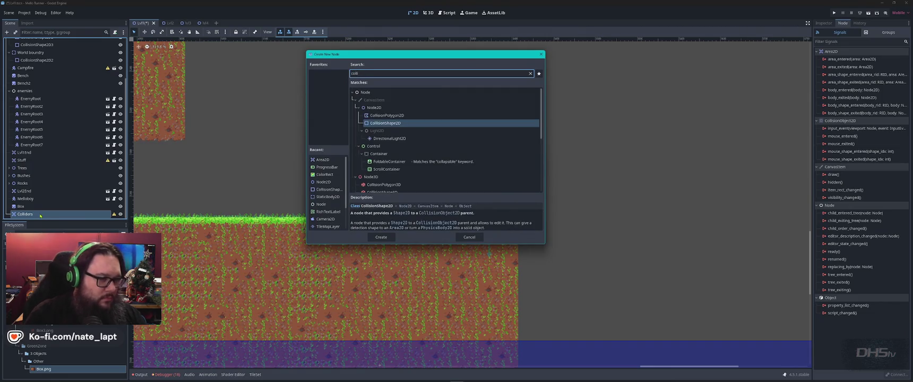
{"action": "key", "text": "Return"}
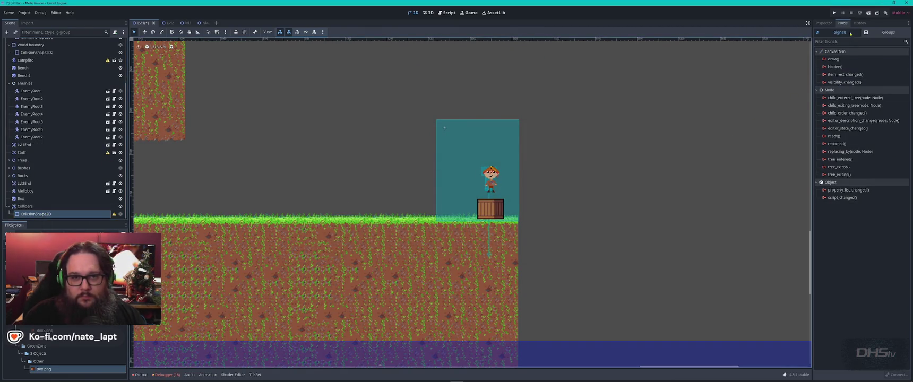
{"action": "left_click", "coordinate": [824, 23]}
{"action": "left_click", "coordinate": [905, 67]}
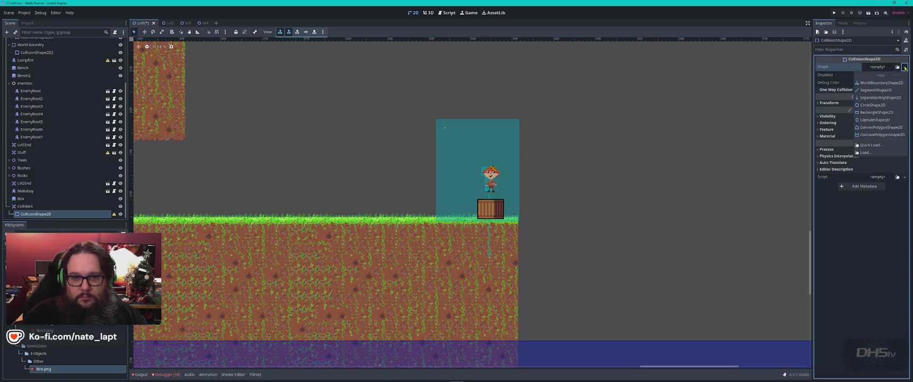
Make the collision shape a RectangleShape2D and shift it up and left.
{"action": "left_click", "coordinate": [876, 112]}
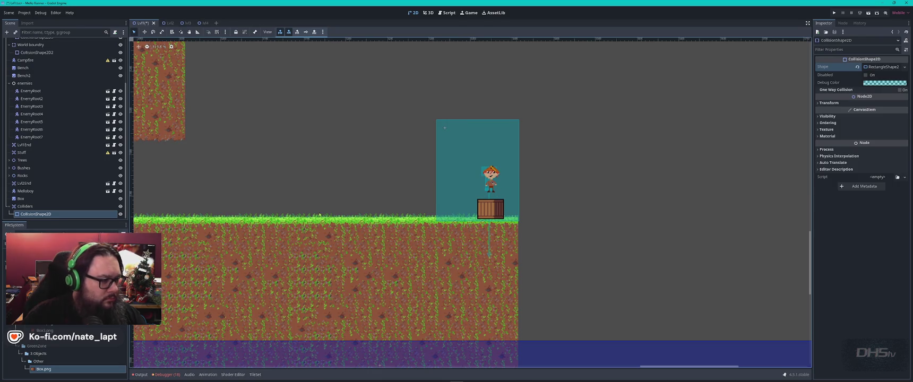
{"action": "scroll", "coordinate": [302, 208], "scroll_direction": "down", "scroll_amount": 12}
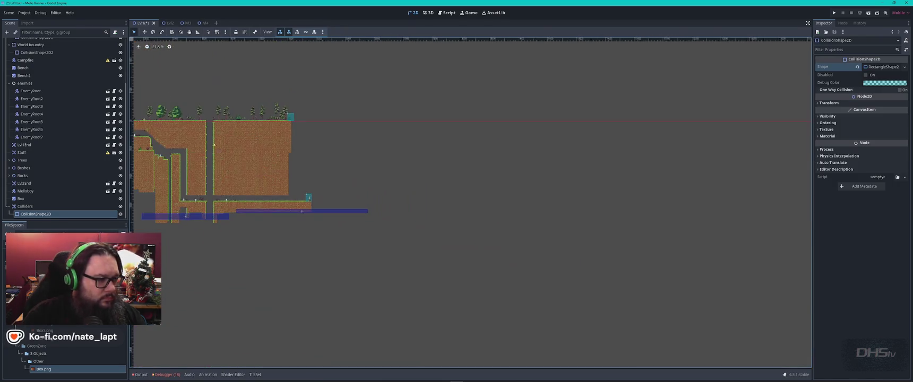
{"action": "scroll", "coordinate": [291, 191], "scroll_direction": "up", "scroll_amount": 10}
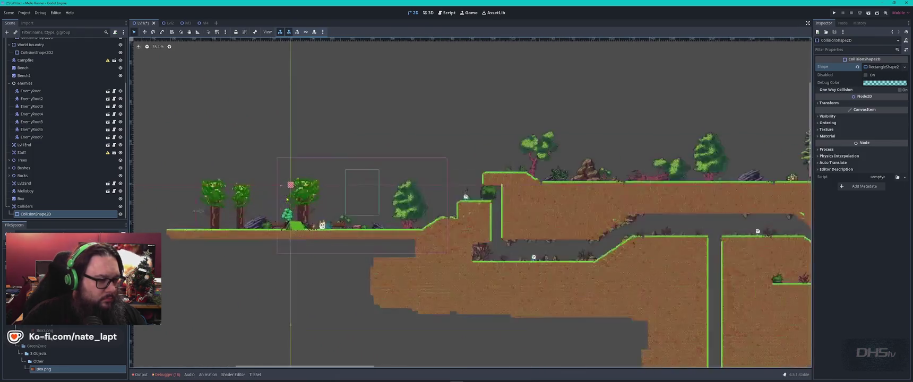
{"action": "mouse_move", "coordinate": [290, 169]}
{"action": "left_mouse_down"}
{"action": "mouse_move", "coordinate": [340, 199]}
{"action": "mouse_move", "coordinate": [452, 233]}
{"action": "mouse_move", "coordinate": [329, 196]}
{"action": "mouse_move", "coordinate": [281, 161]}
{"action": "mouse_move", "coordinate": [308, 175]}
{"action": "mouse_move", "coordinate": [298, 168]}
{"action": "mouse_move", "coordinate": [372, 181]}
{"action": "mouse_move", "coordinate": [538, 248]}
{"action": "mouse_move", "coordinate": [284, 138]}
{"action": "mouse_move", "coordinate": [652, 271]}
{"action": "left_mouse_up"}
Move the Colliders area and its shape up beside the Box crate.
{"action": "left_click", "coordinate": [290, 173]}
{"action": "left_click", "coordinate": [292, 168]}
{"action": "scroll", "coordinate": [292, 168], "scroll_direction": "up", "scroll_amount": 5}
{"action": "scroll", "coordinate": [371, 181], "scroll_direction": "down", "scroll_amount": 9}
{"action": "scroll", "coordinate": [539, 248], "scroll_direction": "down", "scroll_amount": 5}
{"action": "scroll", "coordinate": [319, 154], "scroll_direction": "down", "scroll_amount": 3}
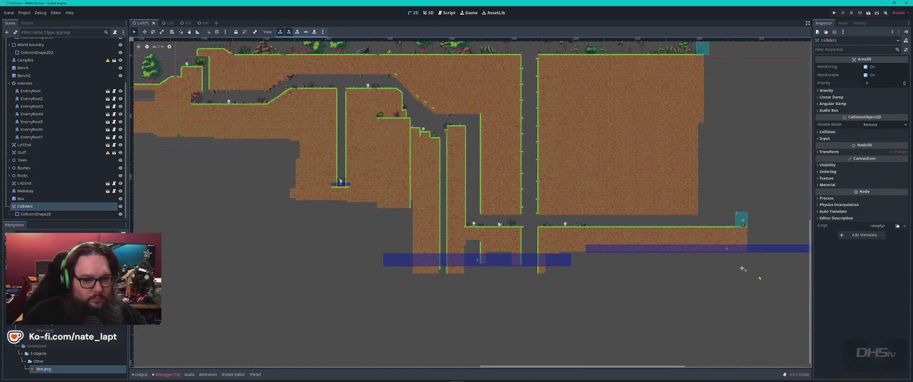
{"action": "scroll", "coordinate": [718, 255], "scroll_direction": "up", "scroll_amount": 8}
{"action": "mouse_move", "coordinate": [687, 237]}
{"action": "left_mouse_down"}
{"action": "mouse_move", "coordinate": [684, 81]}
{"action": "mouse_move", "coordinate": [671, 64]}
{"action": "mouse_move", "coordinate": [685, 187]}
{"action": "left_mouse_up"}
{"action": "mouse_move", "coordinate": [711, 350]}
{"action": "left_mouse_down"}
{"action": "mouse_move", "coordinate": [678, 333]}
{"action": "mouse_move", "coordinate": [652, 104]}
{"action": "mouse_move", "coordinate": [667, 114]}
{"action": "left_mouse_up"}
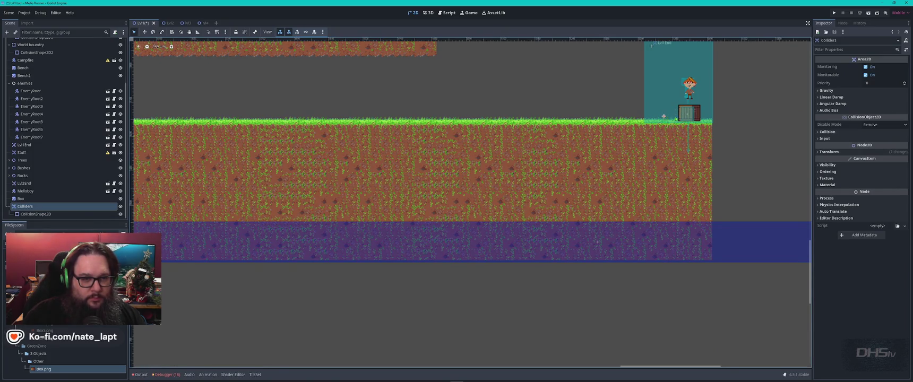
Resize the rectangle collision shape to match the Box crate's outline.
{"action": "scroll", "coordinate": [707, 118], "scroll_direction": "up", "scroll_amount": 2}
{"action": "scroll", "coordinate": [669, 117], "scroll_direction": "up", "scroll_amount": 2}
{"action": "left_click", "coordinate": [672, 130]}
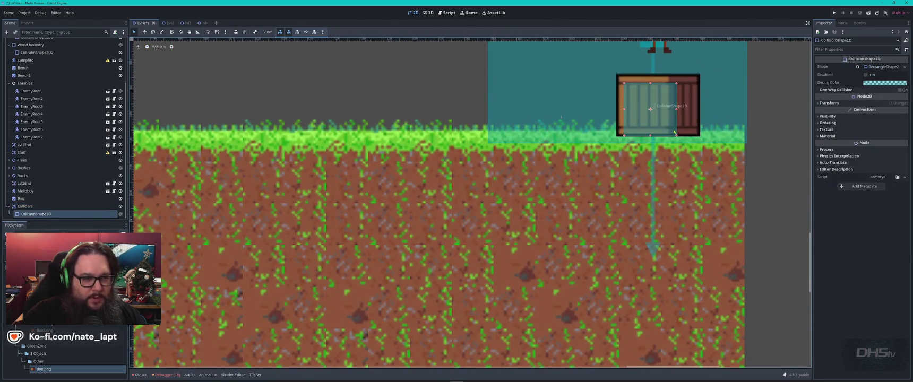
{"action": "left_click_drag", "start_coordinate": [677, 137], "coordinate": [700, 139]}
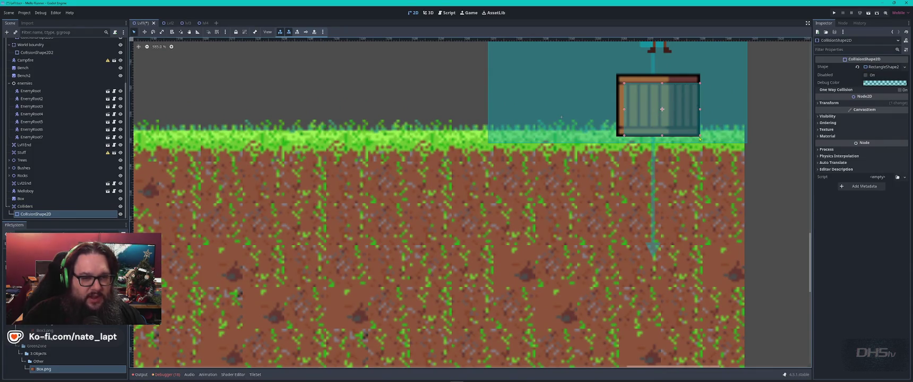
{"action": "left_click_drag", "start_coordinate": [626, 86], "coordinate": [616, 73]}
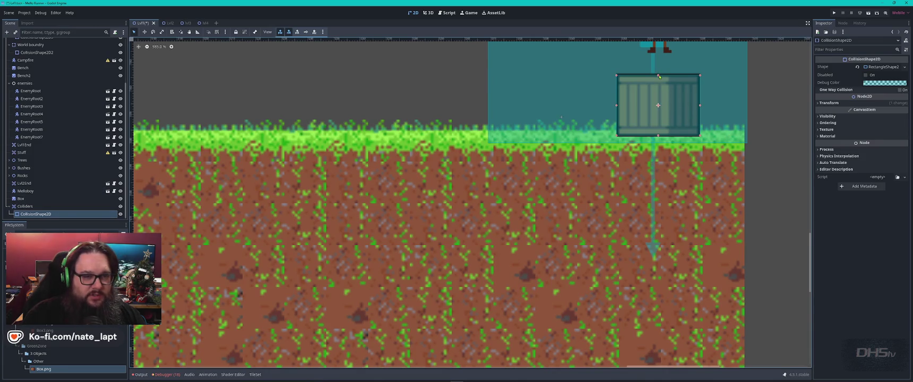
Lower Melloboy onto the crate, deselect it, and zoom out to view the level.
{"action": "scroll", "coordinate": [520, 124], "scroll_direction": "down", "scroll_amount": 9}
{"action": "left_click_drag", "start_coordinate": [568, 80], "coordinate": [569, 89]}
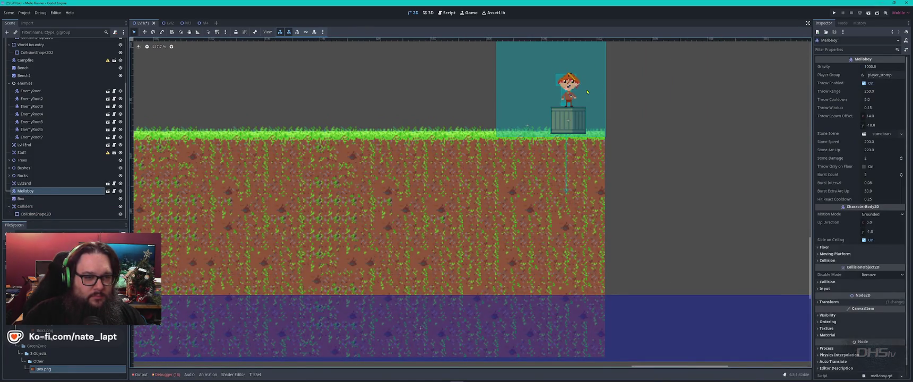
{"action": "scroll", "coordinate": [586, 92], "scroll_direction": "up", "scroll_amount": 10}
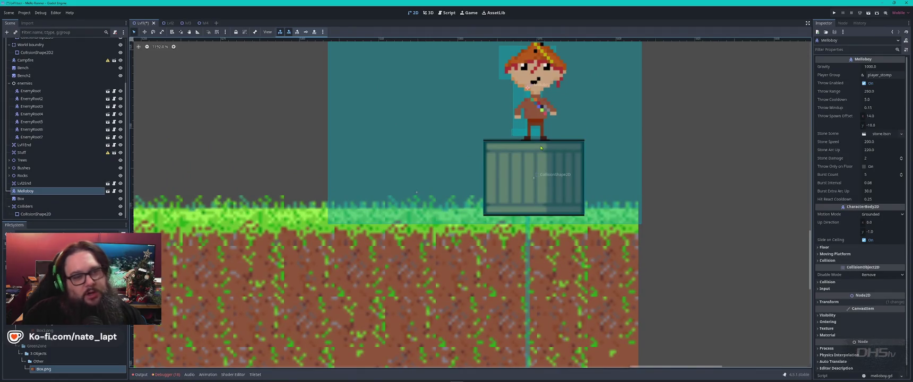
{"action": "left_click", "coordinate": [707, 179]}
{"action": "scroll", "coordinate": [708, 179], "scroll_direction": "down", "scroll_amount": 8}
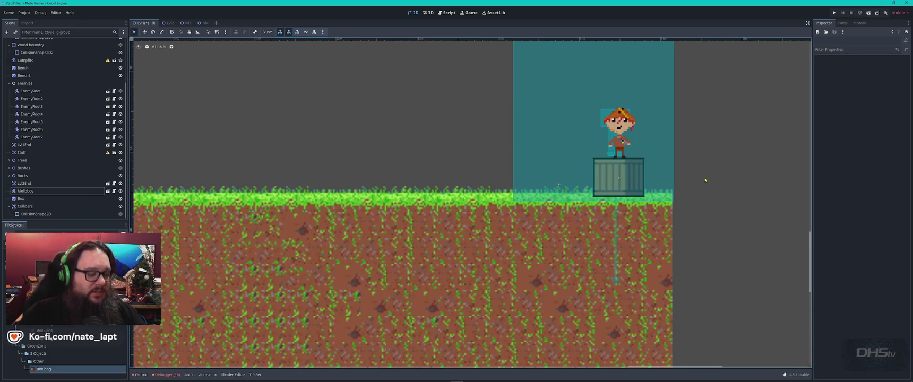
{"action": "key", "text": "alt+Tab"}
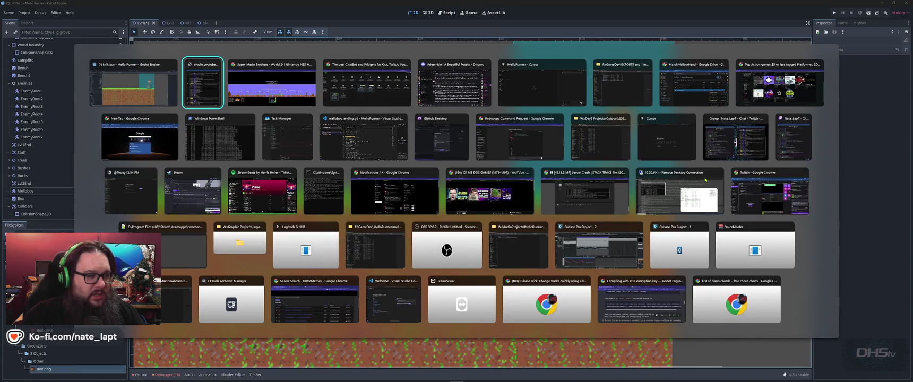
Look over the Outpost repository in GitHub Desktop, then return to Godot.
{"action": "key", "text": "Down"}
{"action": "key", "text": "Right"}
{"action": "key", "text": "Right"}
{"action": "key", "text": "Right"}
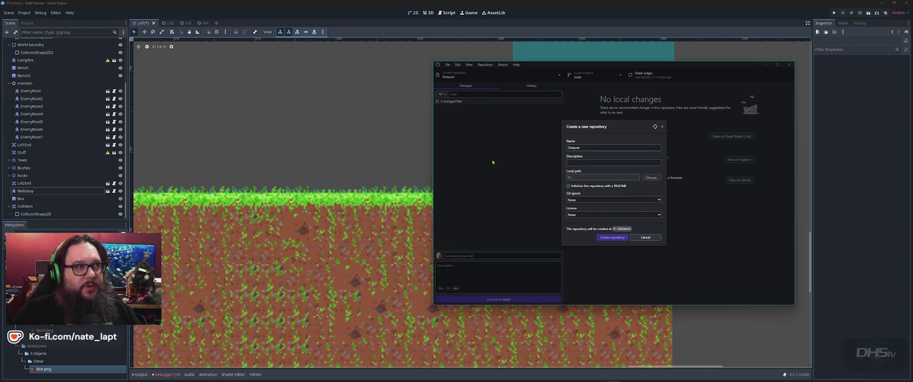
{"action": "key", "text": "alt+Tab"}
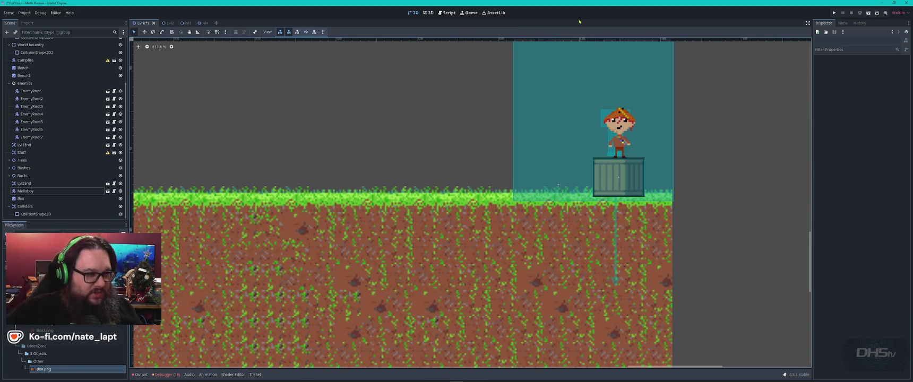
{"action": "key", "text": "alt+Tab"}
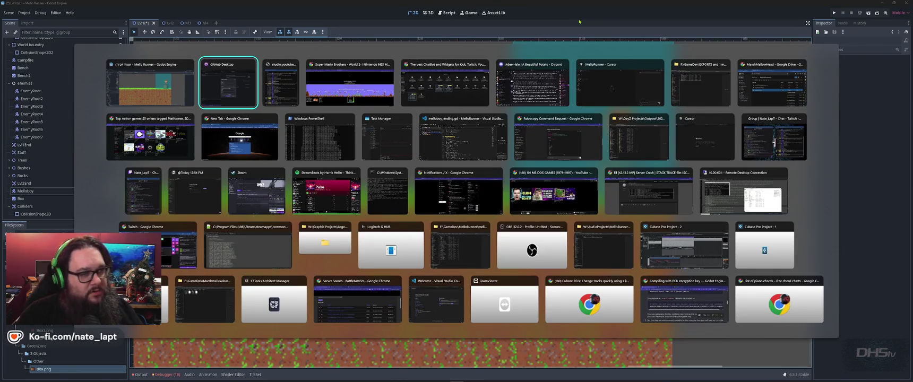
{"action": "key", "text": "shift+Tab"}
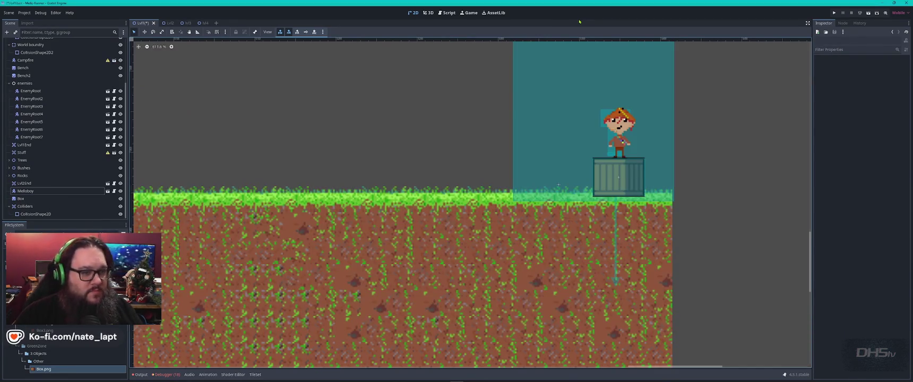
Bring up File Explorer showing the P:\Outpost project folder.
{"action": "key", "text": "alt+Tab"}
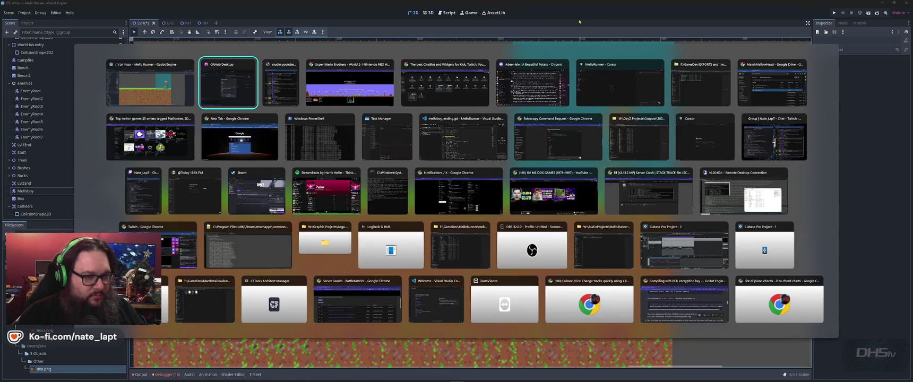
{"action": "key", "text": "Down"}
{"action": "key", "text": "Right"}
{"action": "key", "text": "Right"}
{"action": "key", "text": "Right"}
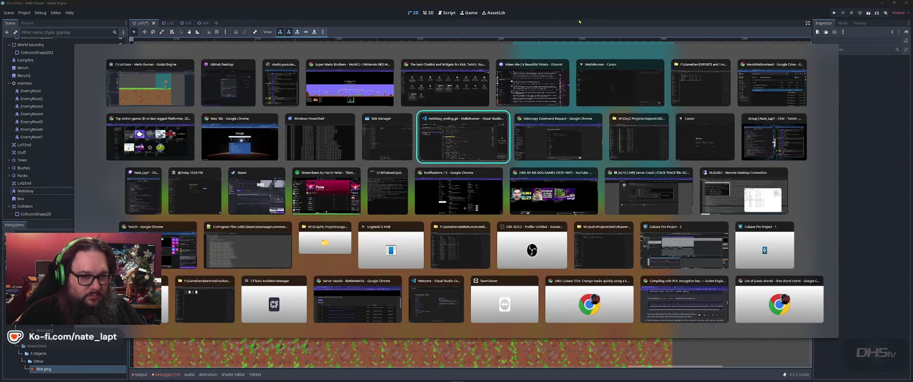
{"action": "key", "text": "ctrl+Tab"}
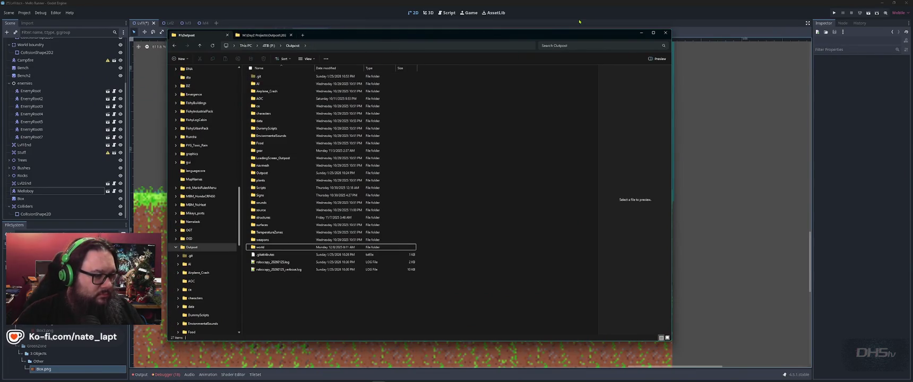
Look inside the AI and Airplane_Crash folders of Outpost, returning to Outpost each time.
{"action": "double_click", "coordinate": [257, 83]}
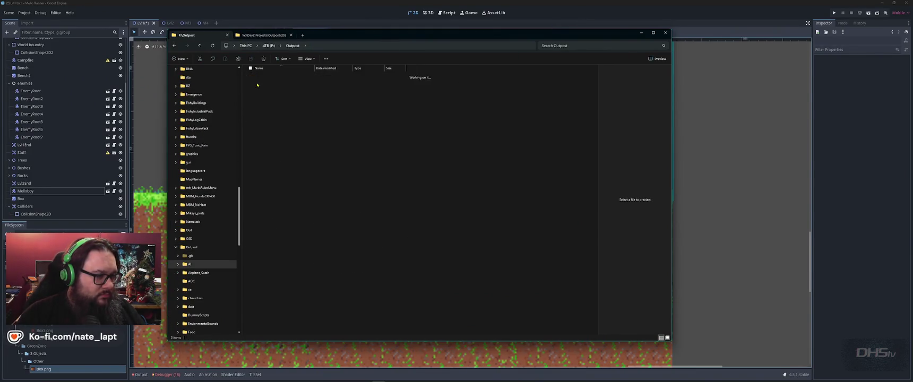
{"action": "key", "text": "alt+Left"}
{"action": "double_click", "coordinate": [264, 91]}
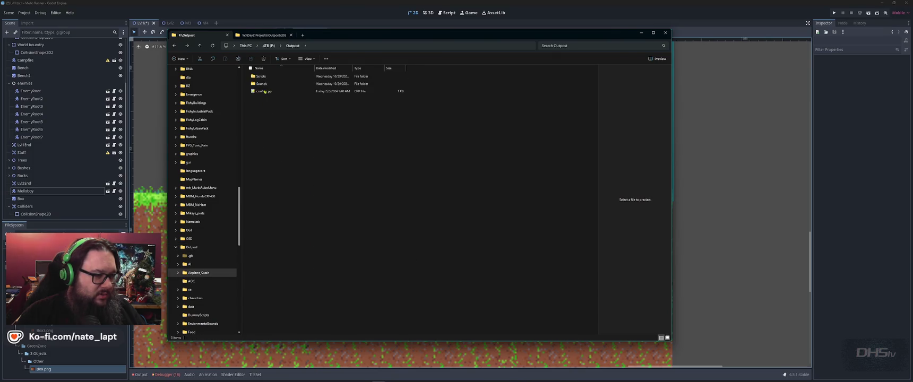
{"action": "key", "text": "alt+Left"}
Shift the Explorer window right, check the world folder, then head back toward Godot.
{"action": "left_click_drag", "start_coordinate": [379, 35], "coordinate": [437, 33]}
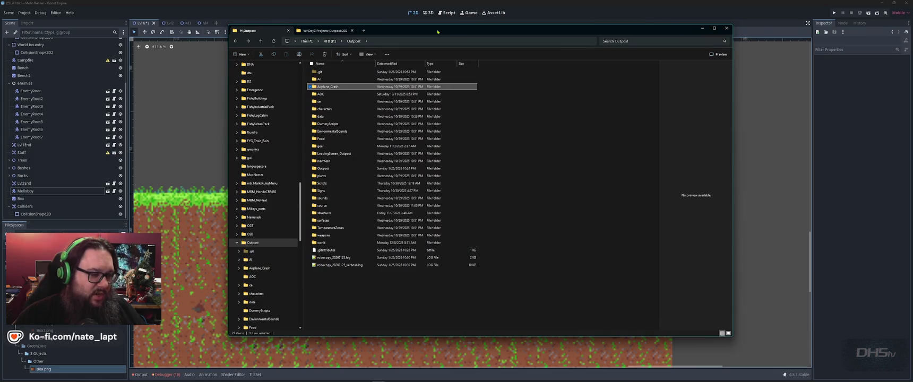
{"action": "double_click", "coordinate": [374, 243]}
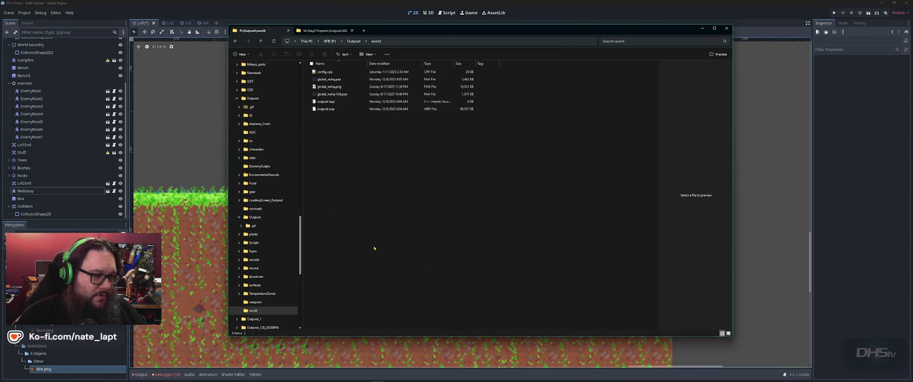
{"action": "key", "text": "alt+Left"}
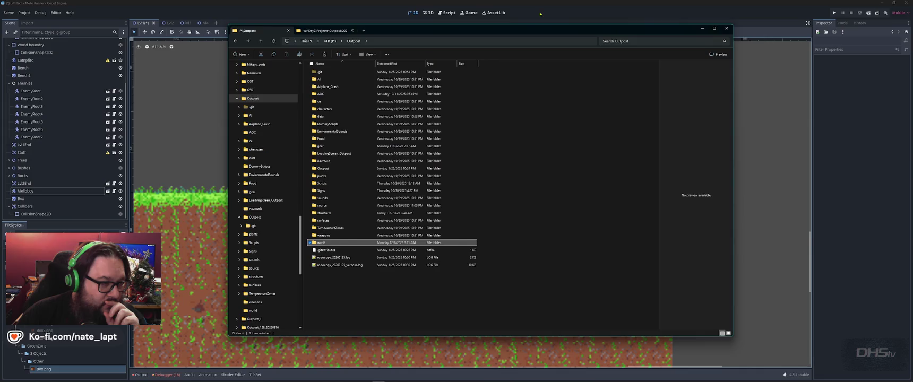
{"action": "left_click", "coordinate": [539, 14]}
{"action": "key", "text": "alt+Tab"}
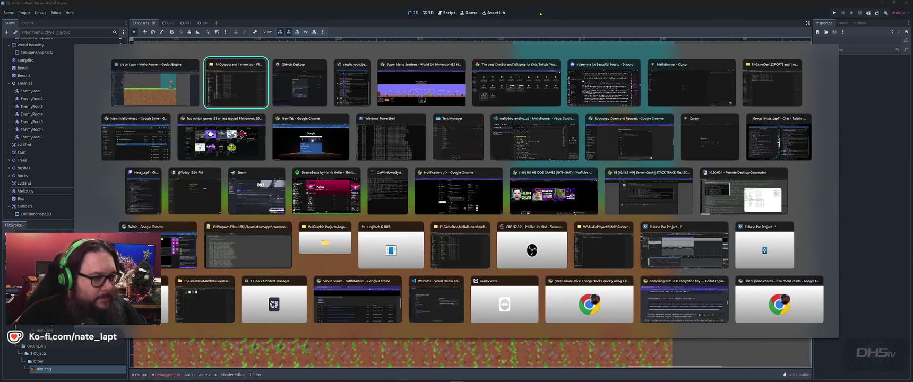
Cancel the new repository in GitHub Desktop, minimize it, and bring the Outpost folder forward.
{"action": "left_click", "coordinate": [645, 237]}
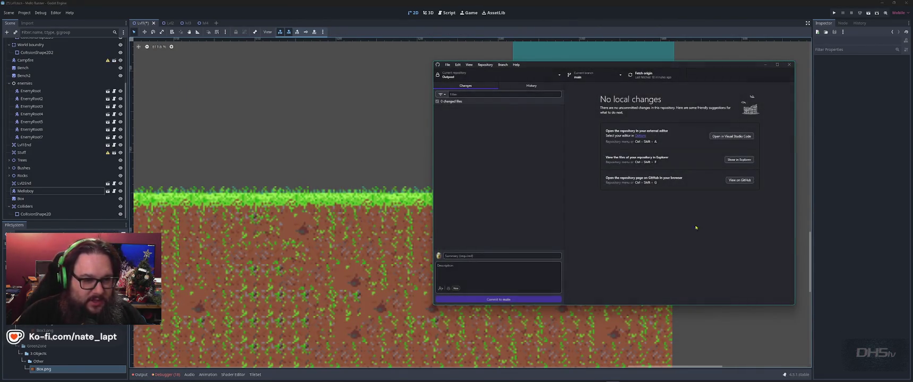
{"action": "left_click", "coordinate": [765, 65]}
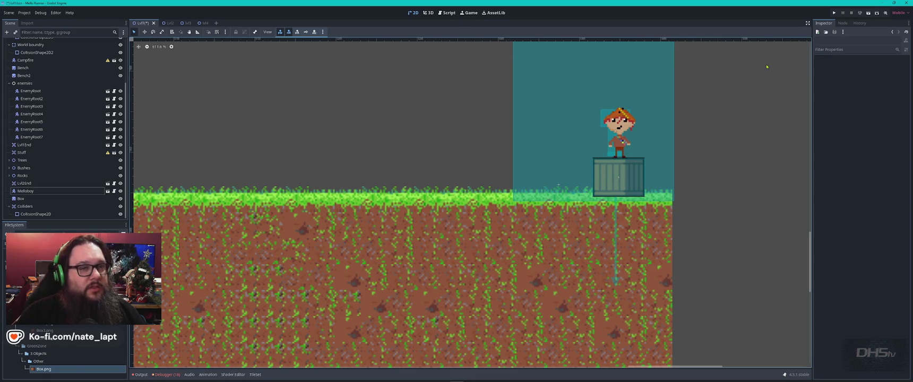
{"action": "key", "text": "super+Tab"}
{"action": "left_click", "coordinate": [646, 91]}
{"action": "left_click", "coordinate": [765, 65]}
{"action": "key", "text": "super+Tab"}
{"action": "left_click", "coordinate": [317, 154]}
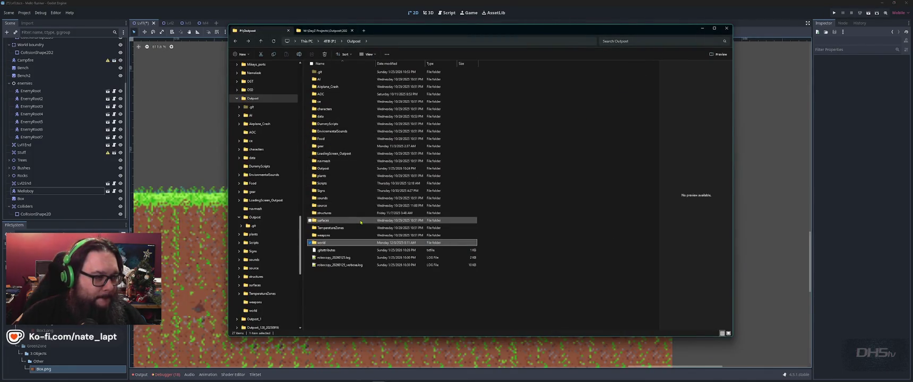
Check the surfaces folder's tooltip details, then switch back to Godot showing the Lvl1 level.
{"action": "mouse_move", "coordinate": [360, 222]}
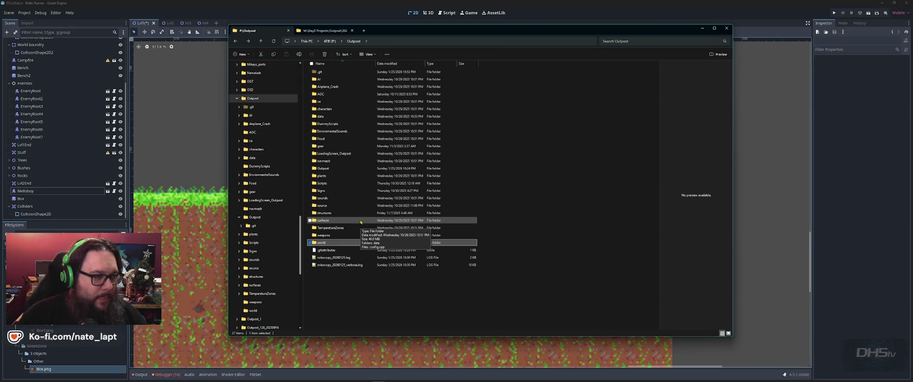
{"action": "left_click", "coordinate": [370, 7]}
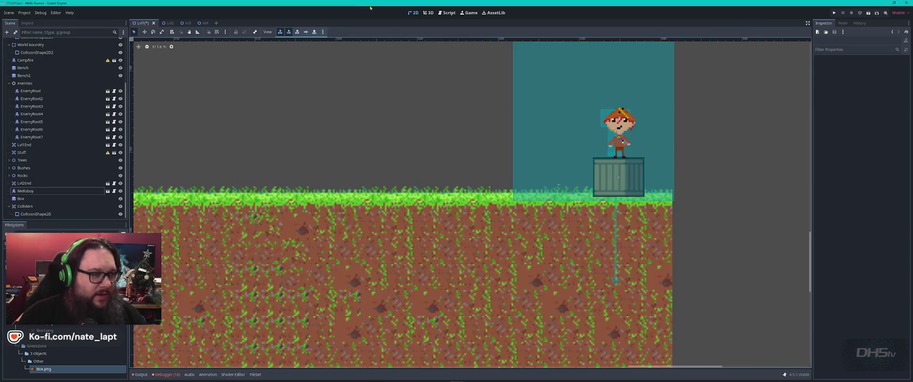
{"action": "key", "text": "alt+Tab"}
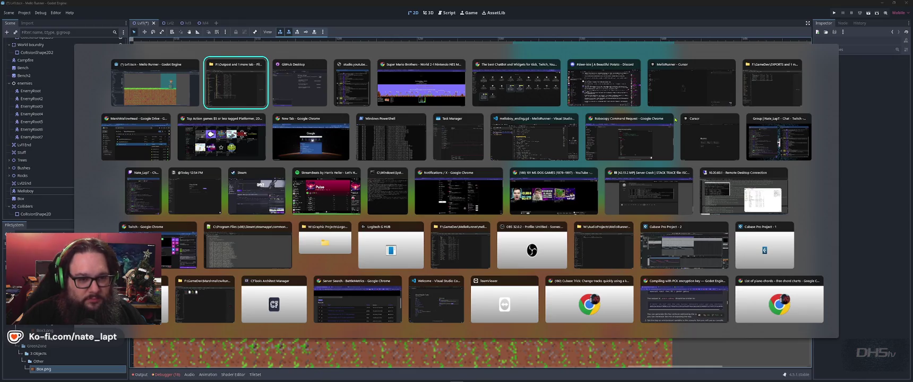
{"action": "left_click", "coordinate": [648, 192]}
{"action": "key", "text": "alt+Tab"}
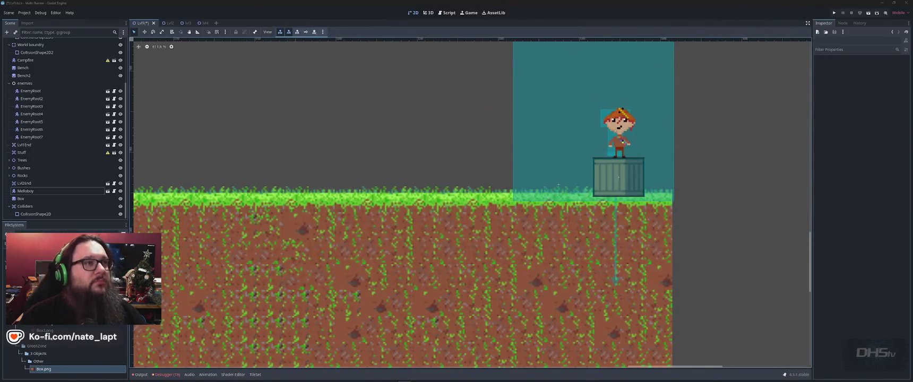